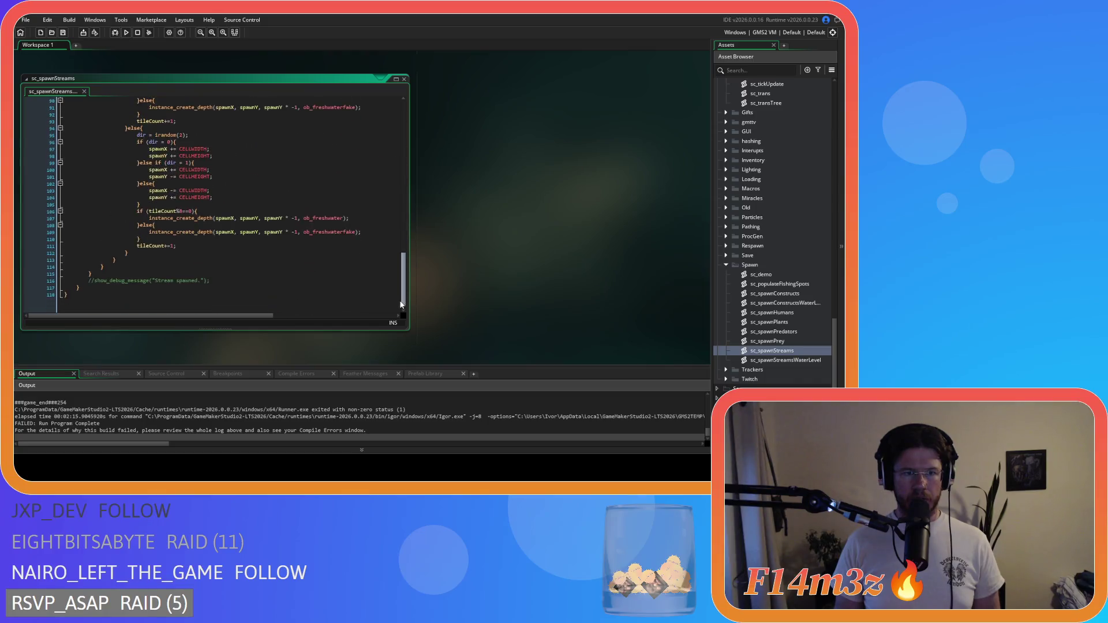
Close the sc_spawnPlants and sc_spawnHumans editors, then close all remaining script windows
scroll(433, 167, "down", 5)
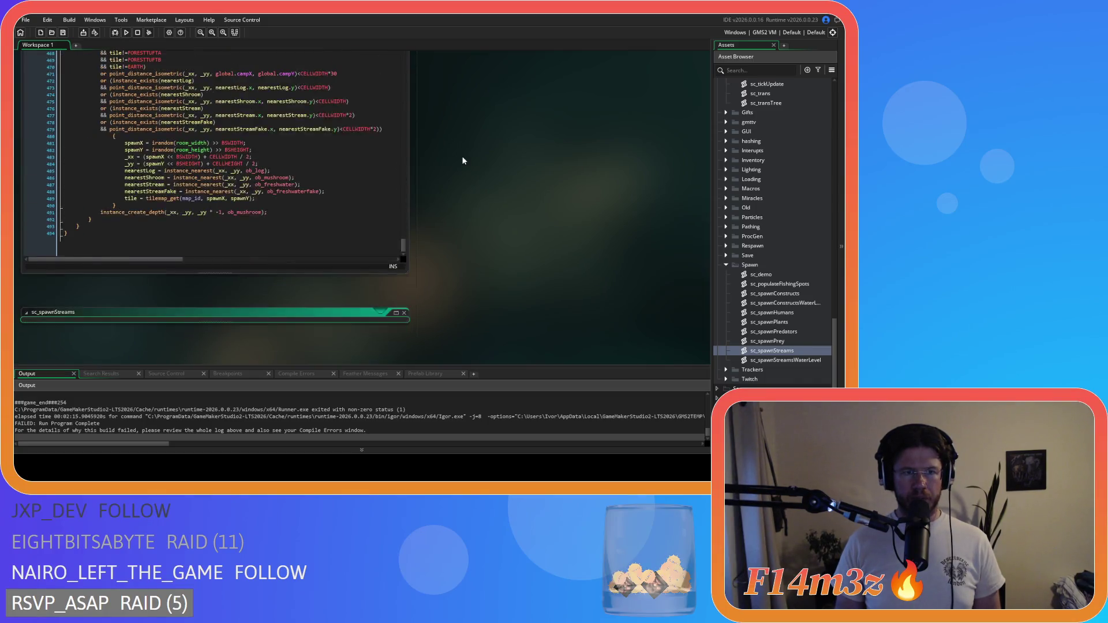
left_click(404, 127)
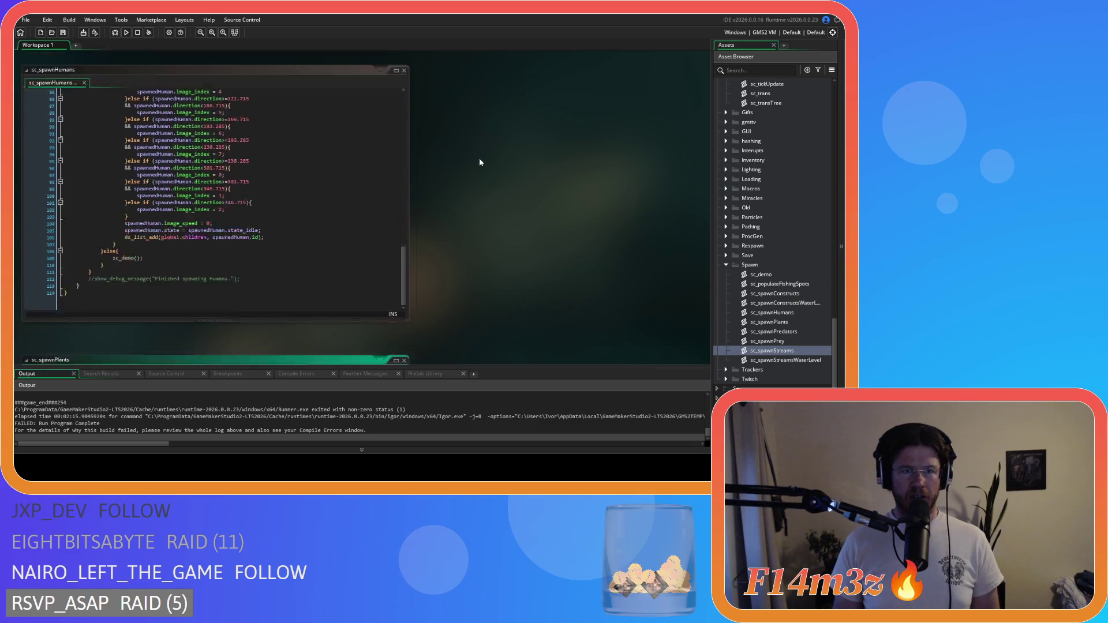
scroll(483, 163, "down", 2)
left_click(404, 97)
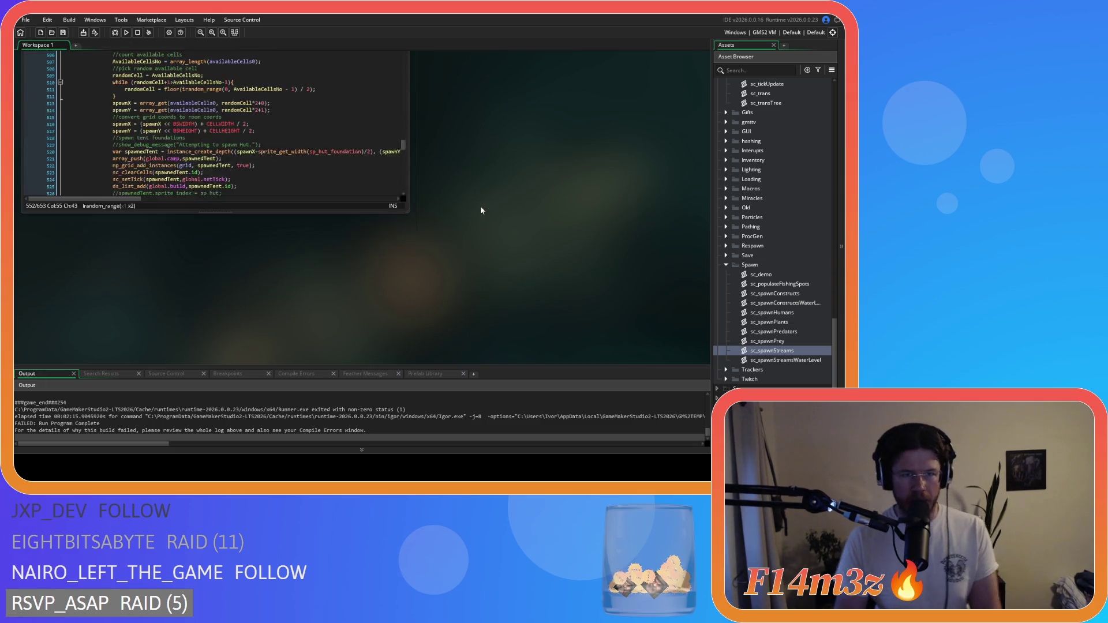
right_click(450, 161)
mouse_move(468, 172)
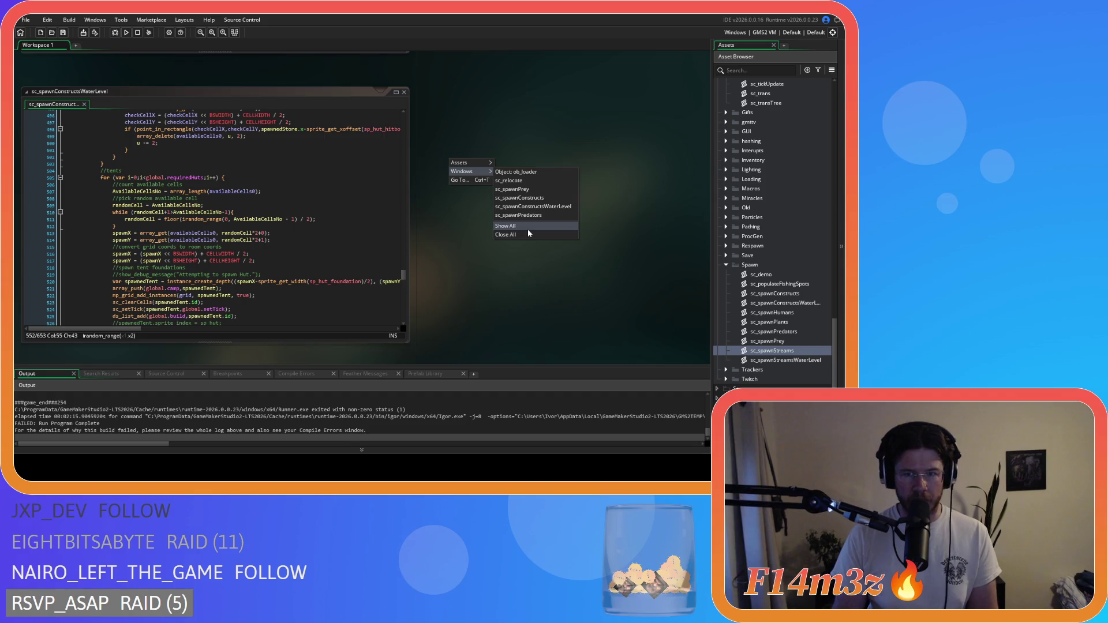
left_click(528, 231)
Collapse the Spawn and Game scripts folders in the asset tree
double_click(734, 267)
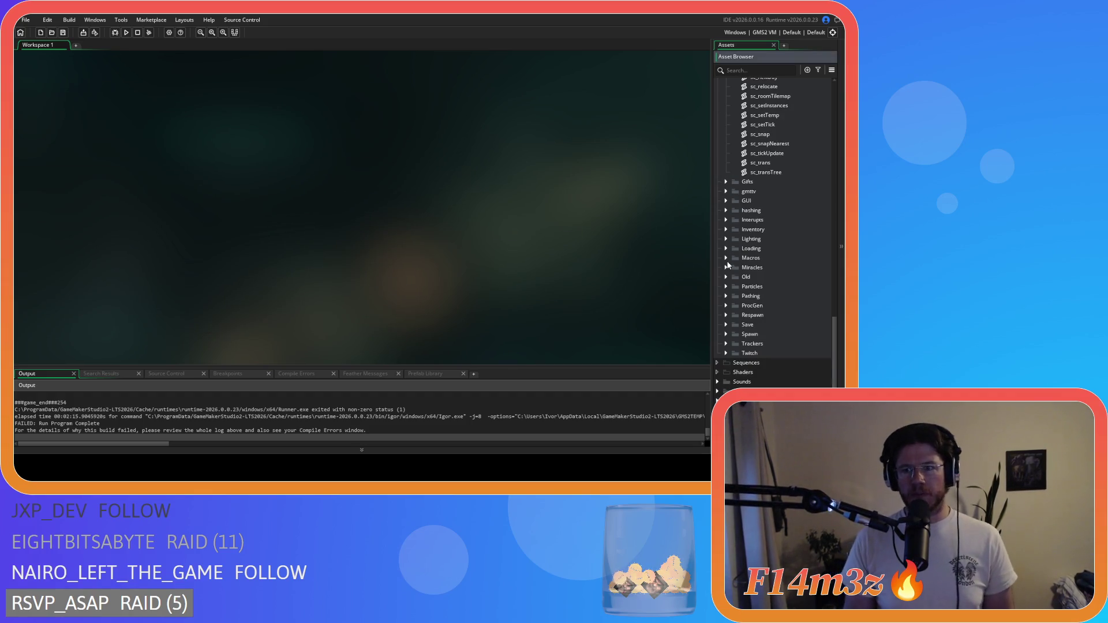
scroll(715, 231, "up", 4)
scroll(715, 227, "up", 3)
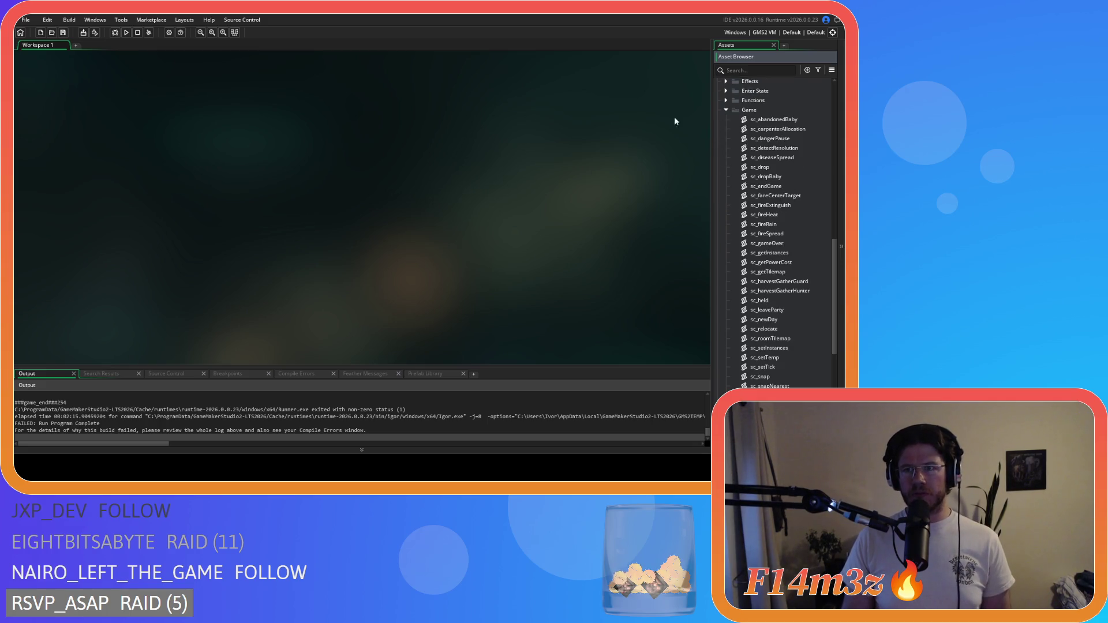
left_click(726, 110)
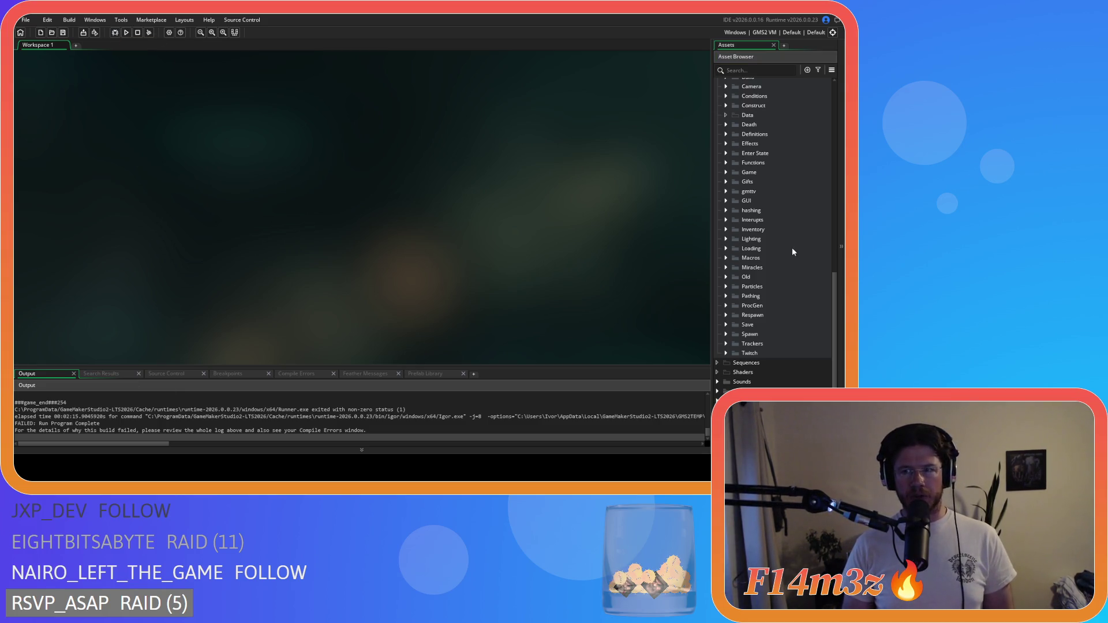
Collapse the Objects folder and launch the game under the debugger
scroll(787, 249, "up", 5)
scroll(718, 237, "up", 5)
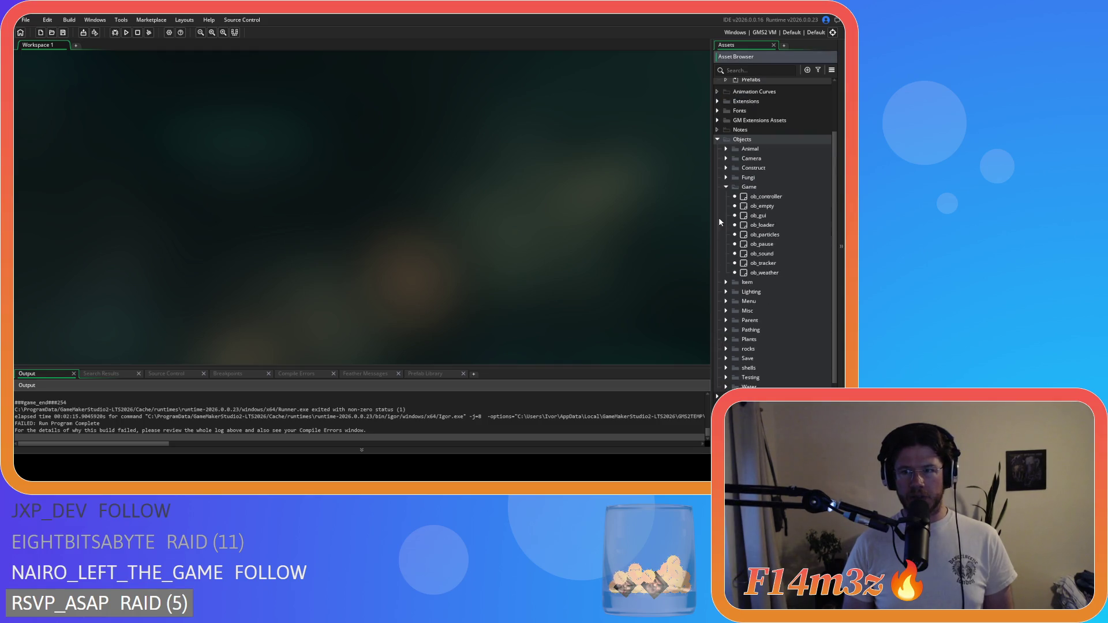
left_click(717, 140)
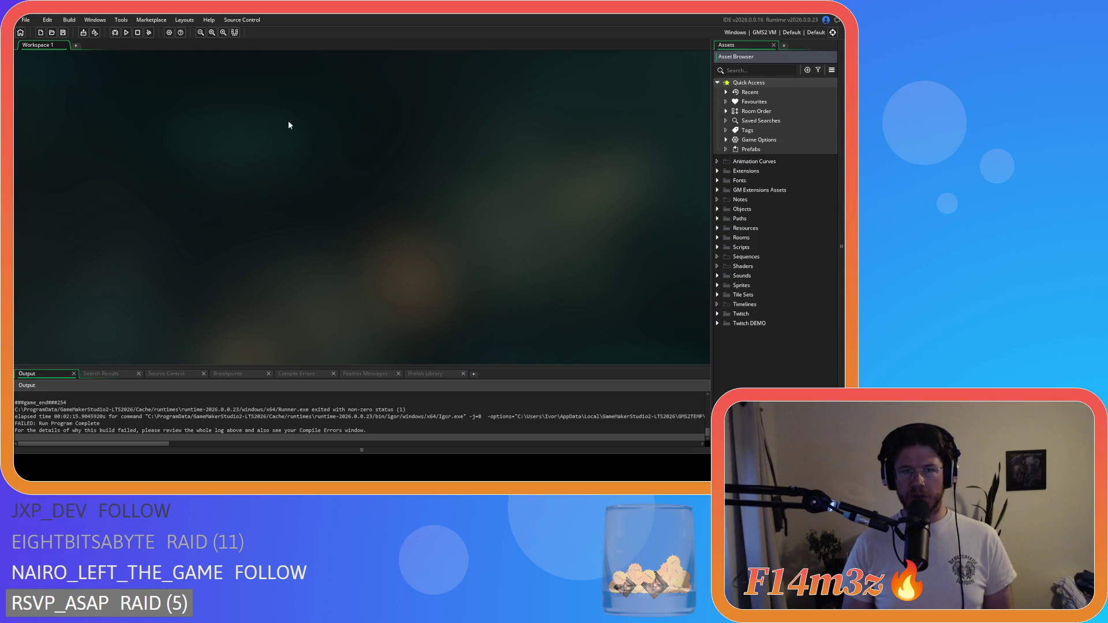
left_click(126, 32)
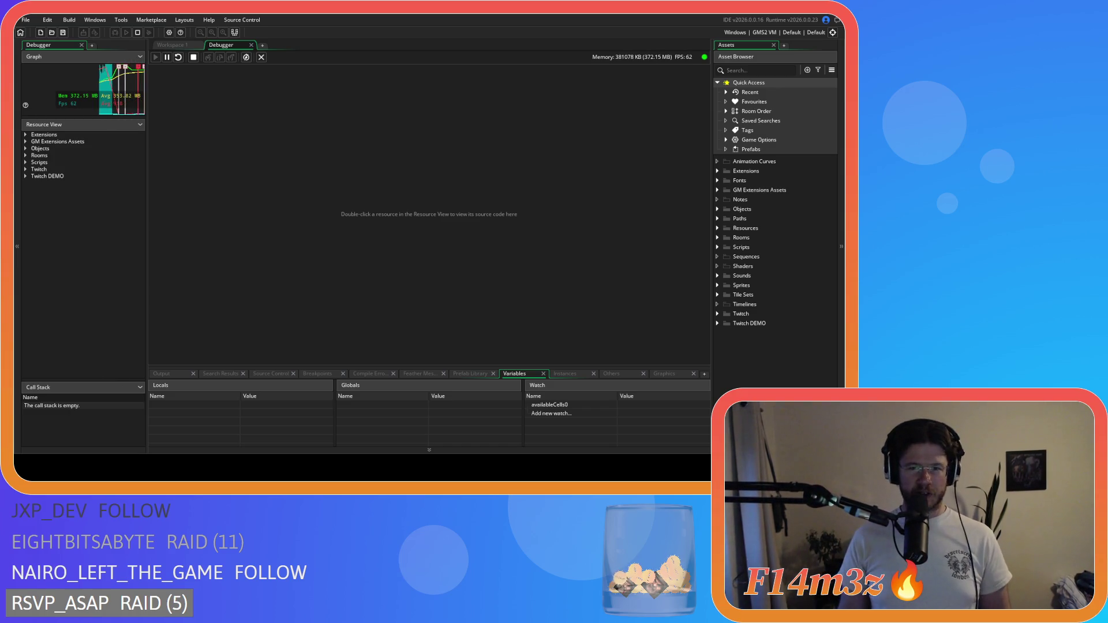
Pan and zoom the map to look over the tent village and pyramid shrine
key("a")
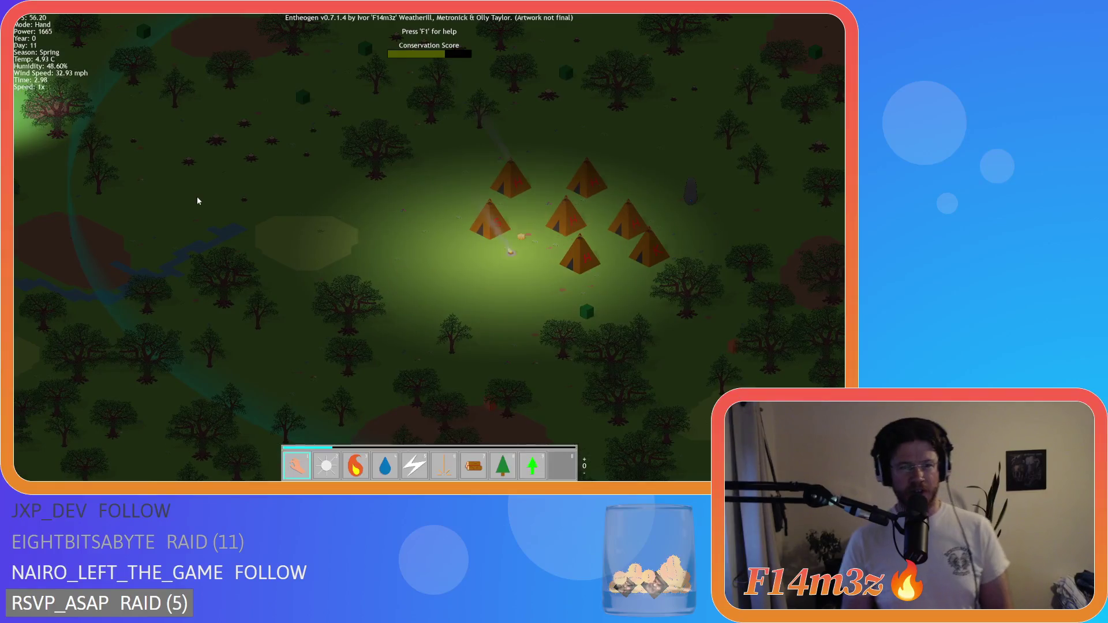
scroll(217, 191, "up", 3)
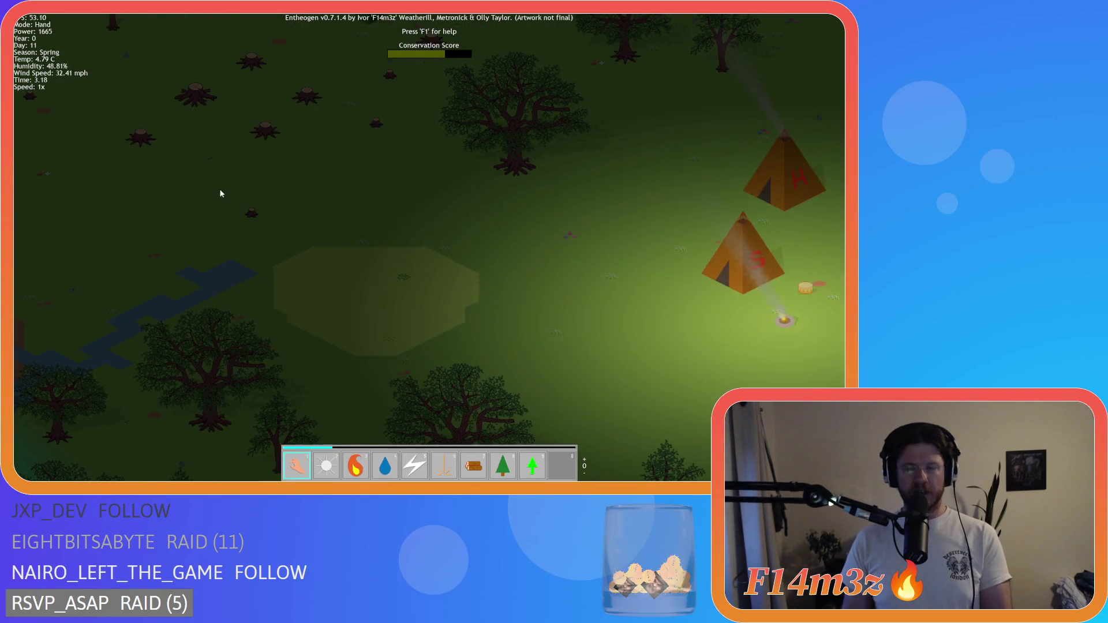
scroll(220, 193, "down", 3)
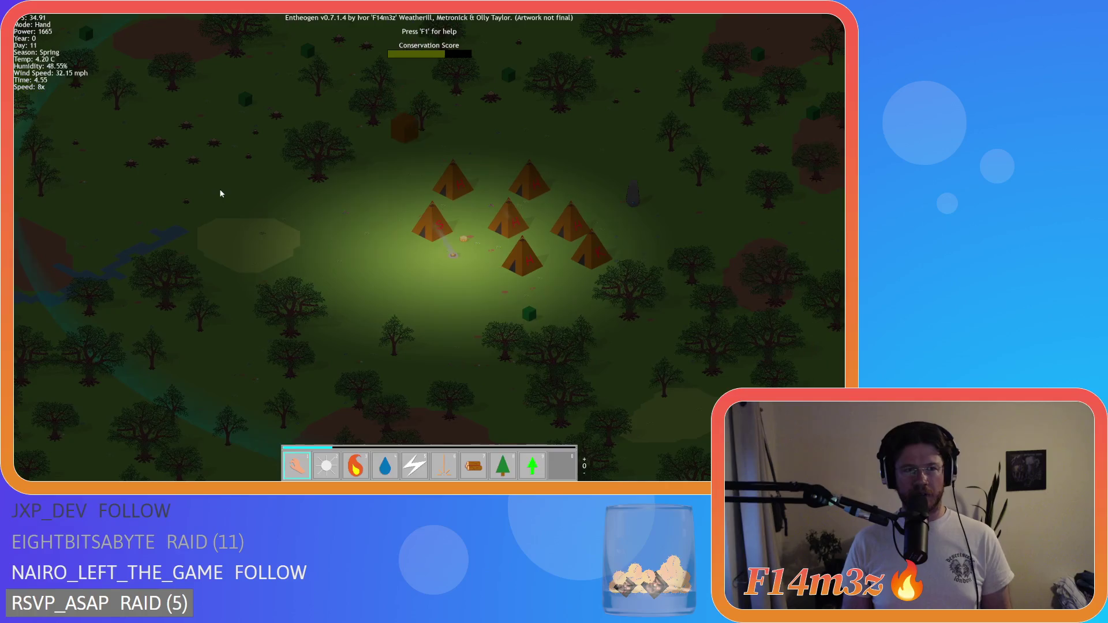
scroll(220, 194, "up", 4)
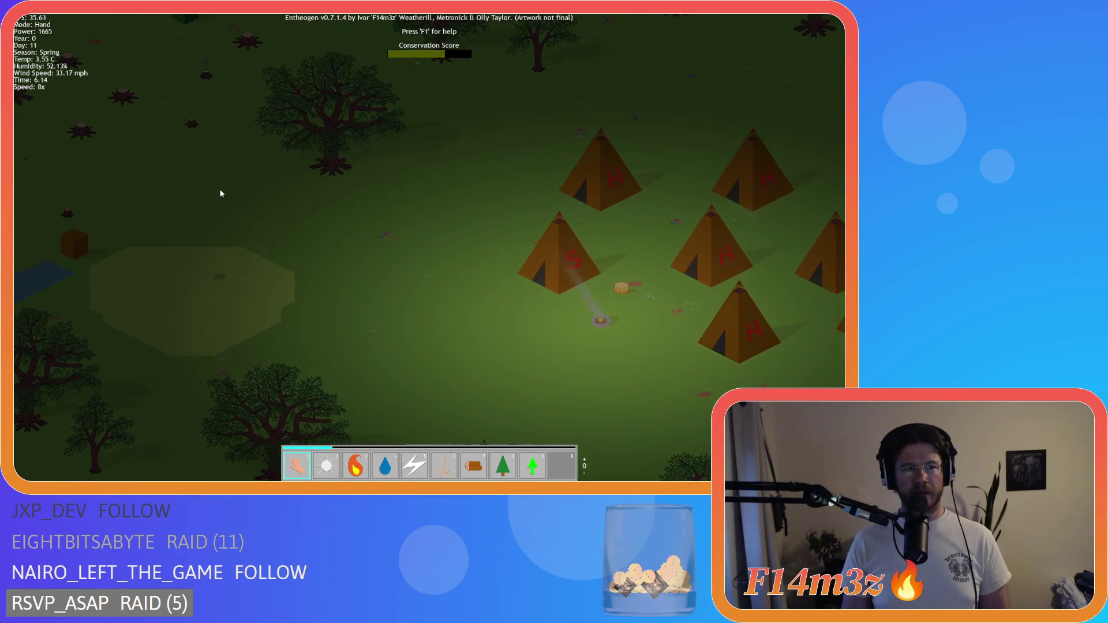
key("Up")
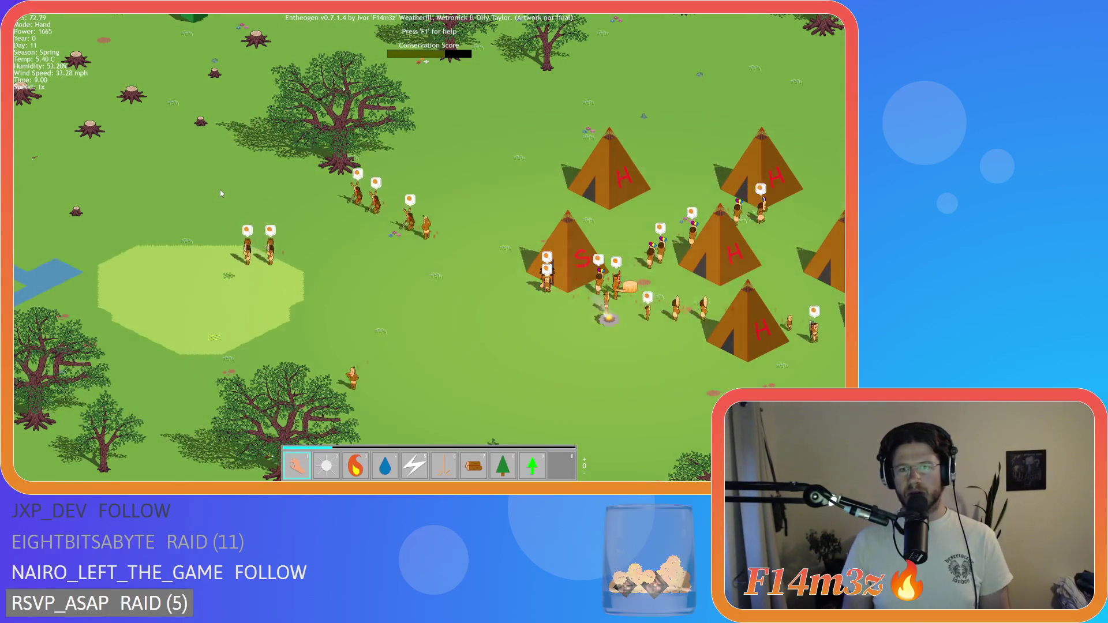
scroll(158, 202, "down", 3)
scroll(158, 202, "down", 2)
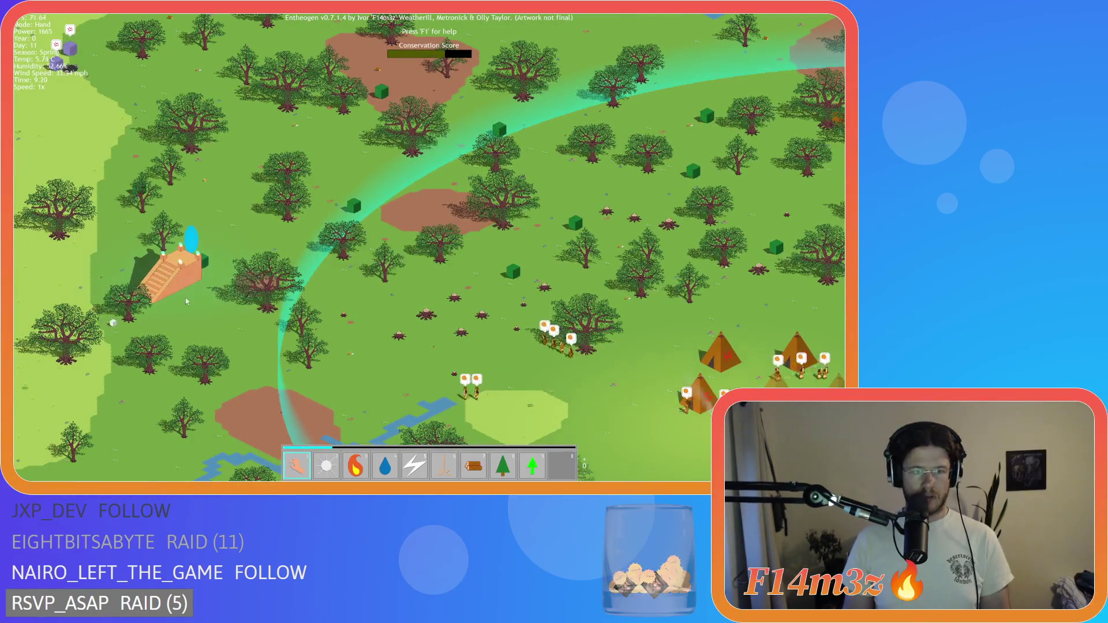
scroll(193, 309, "up", 4)
Pan away from and back to the shrine, then regenerate the world with R
key("Down")
key("Right")
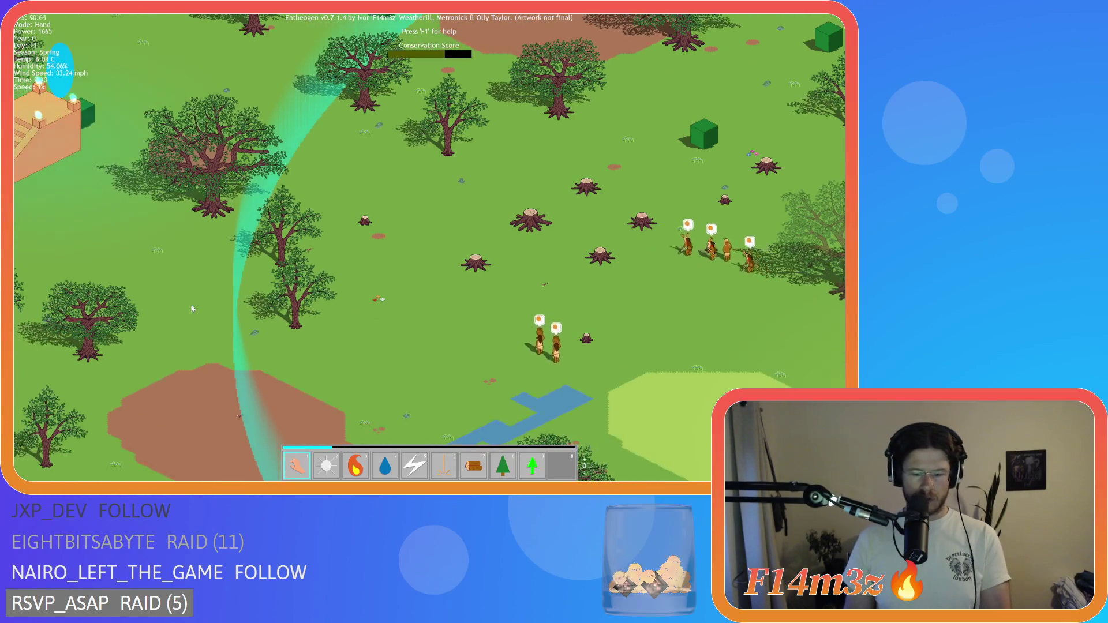
key("Up")
key("Left")
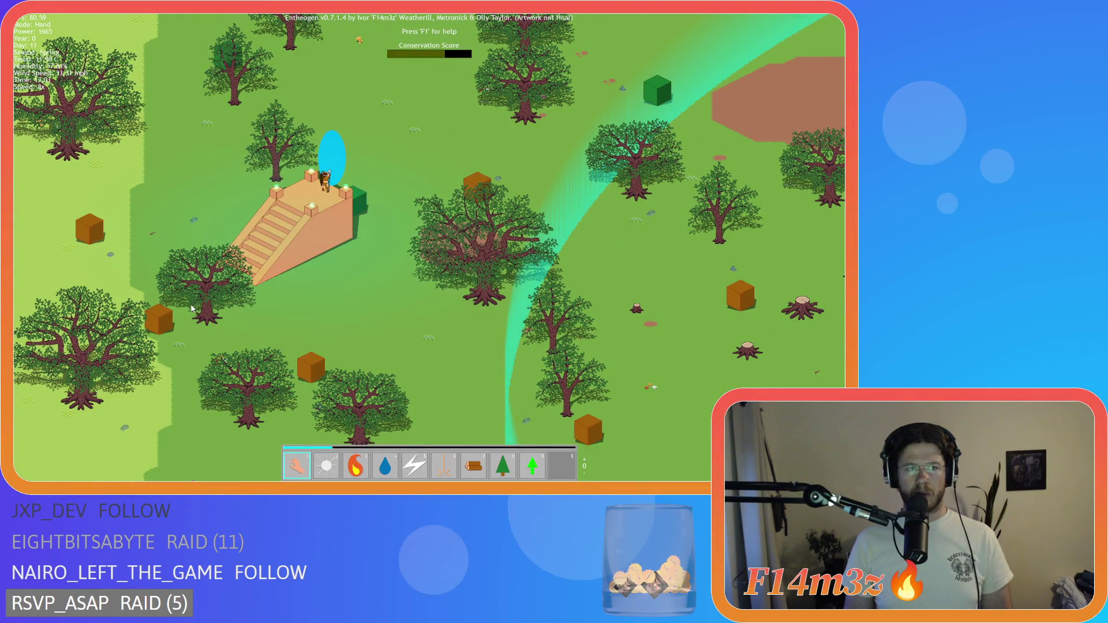
key("r")
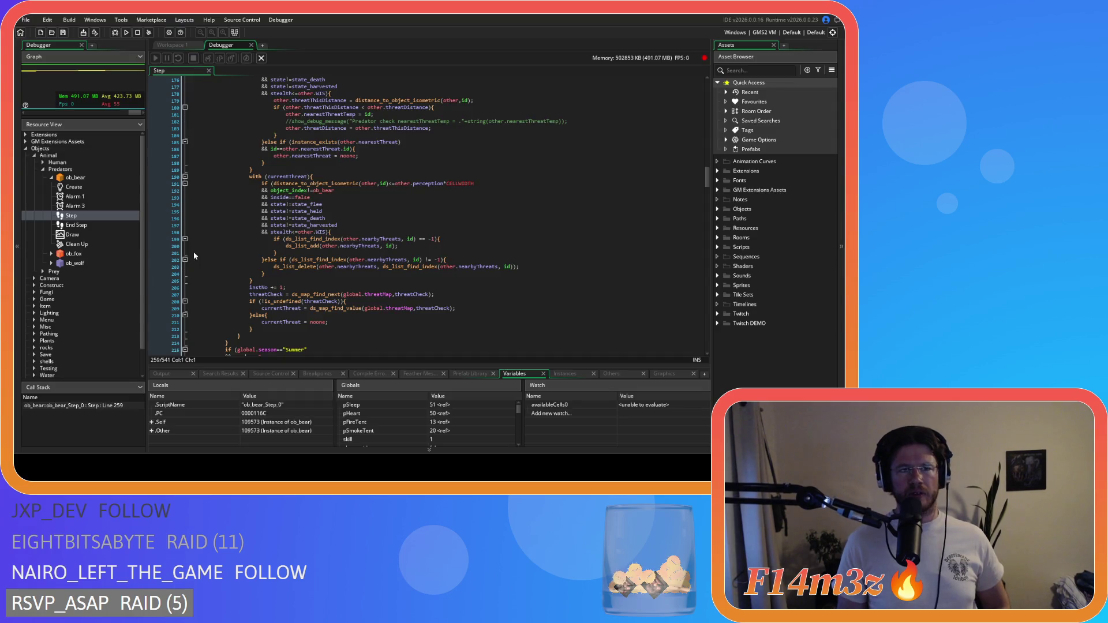
Stop the debugger, then expand Objects > Animal > Human and select ob_human
left_click(252, 44)
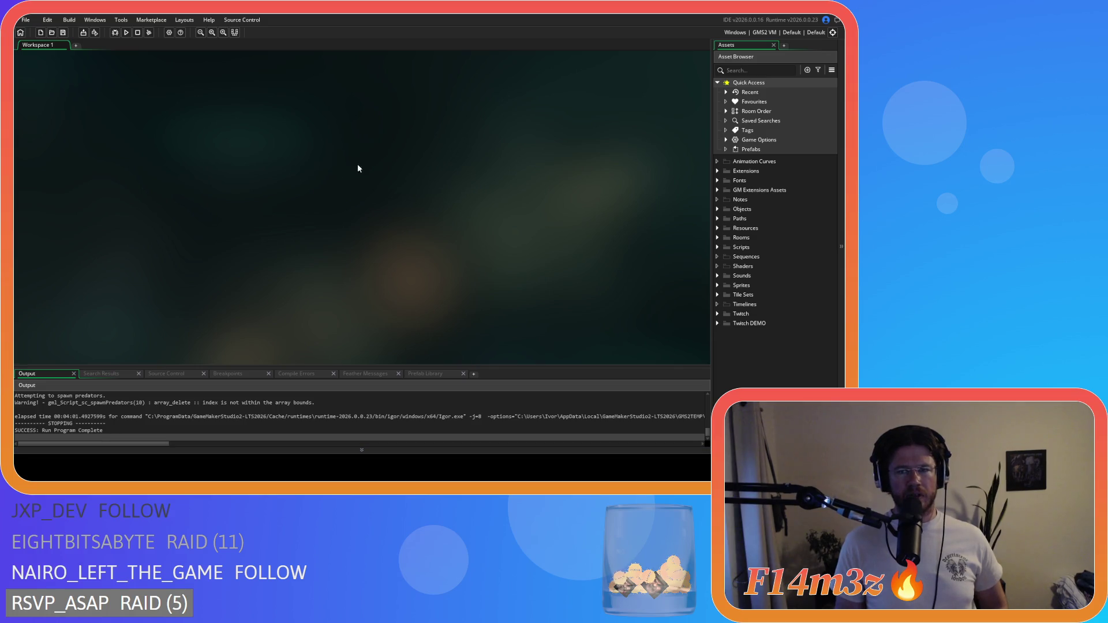
left_click(717, 209)
left_click(726, 218)
left_click(735, 237)
left_click(734, 237)
left_click(735, 228)
left_click(771, 238)
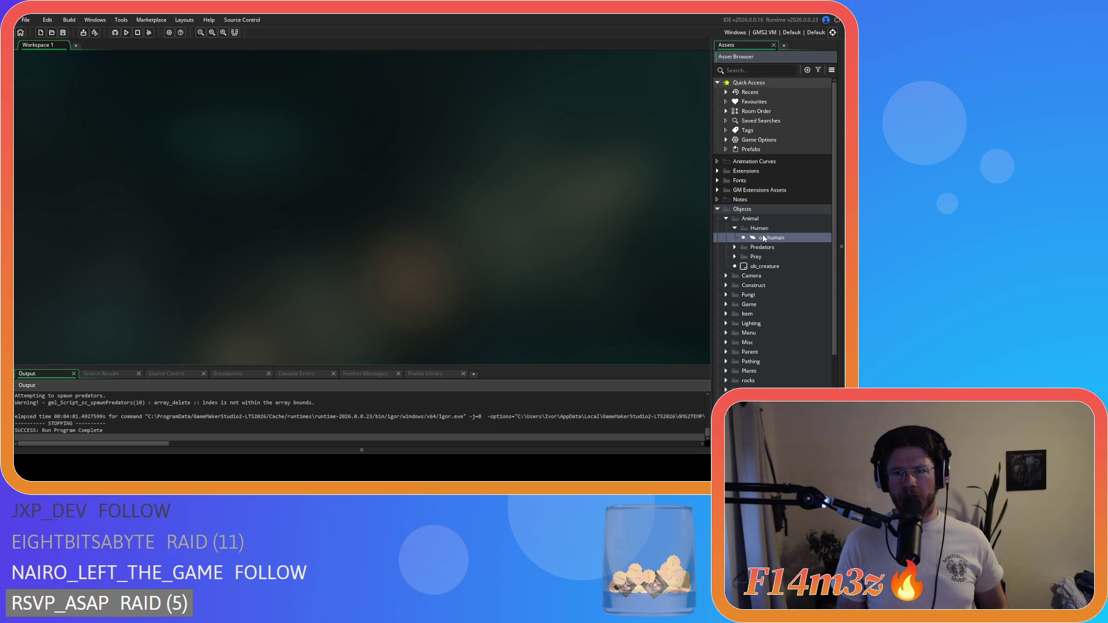
Open ob_human's object editor and read its Step code from line 20 onward
double_click(771, 237)
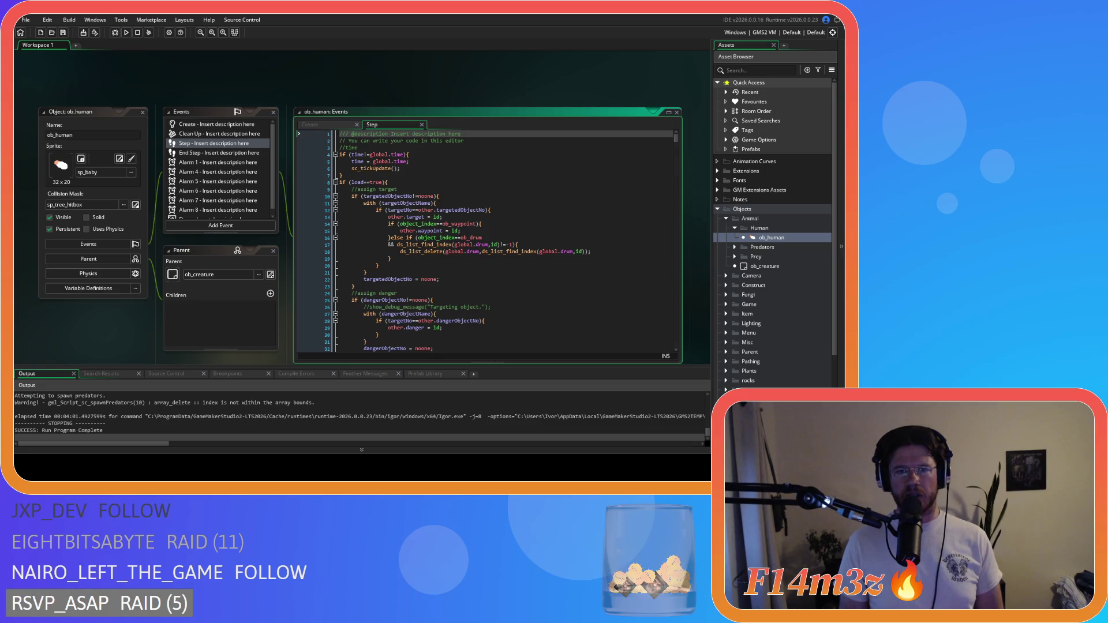
left_click(436, 211)
key("Down")
key("Down")
key("Down")
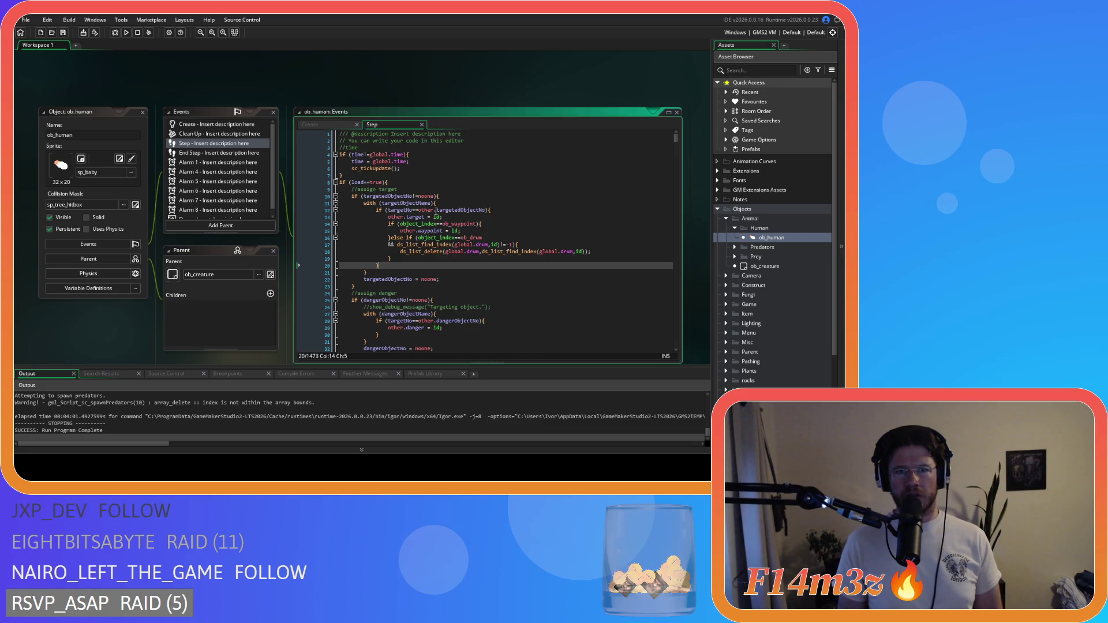
scroll(433, 196, "down", 20)
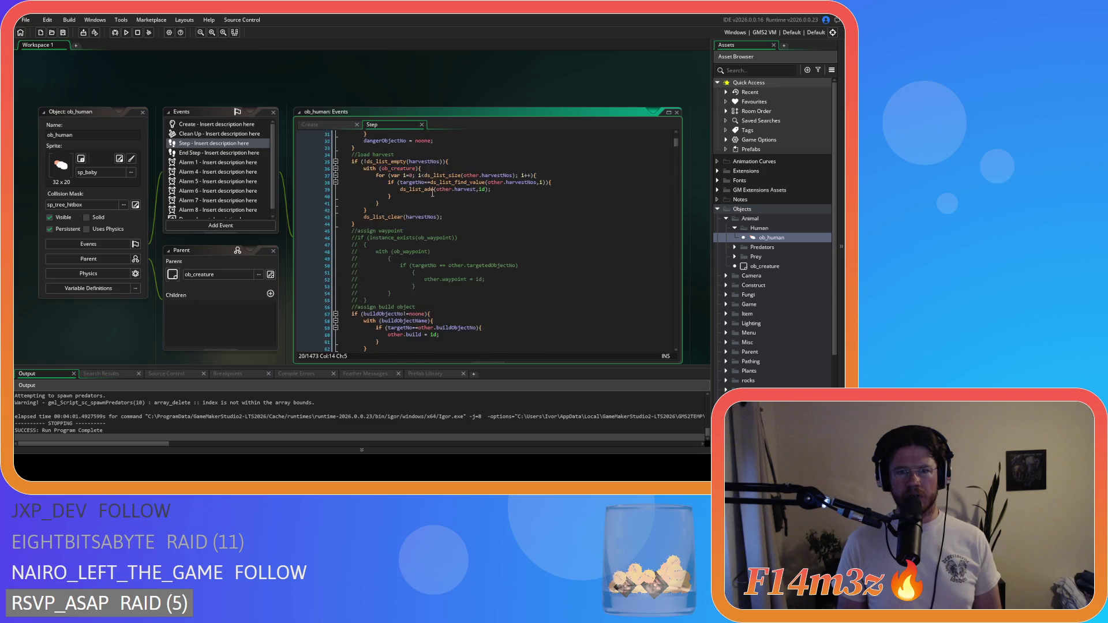
scroll(433, 194, "down", 20)
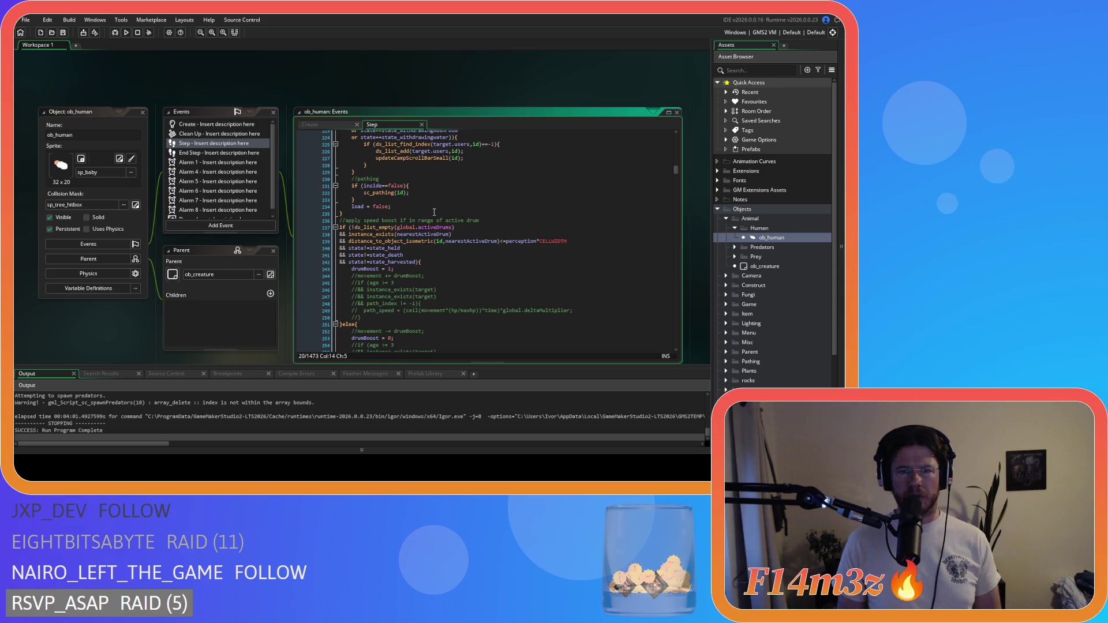
scroll(465, 228, "down", 10)
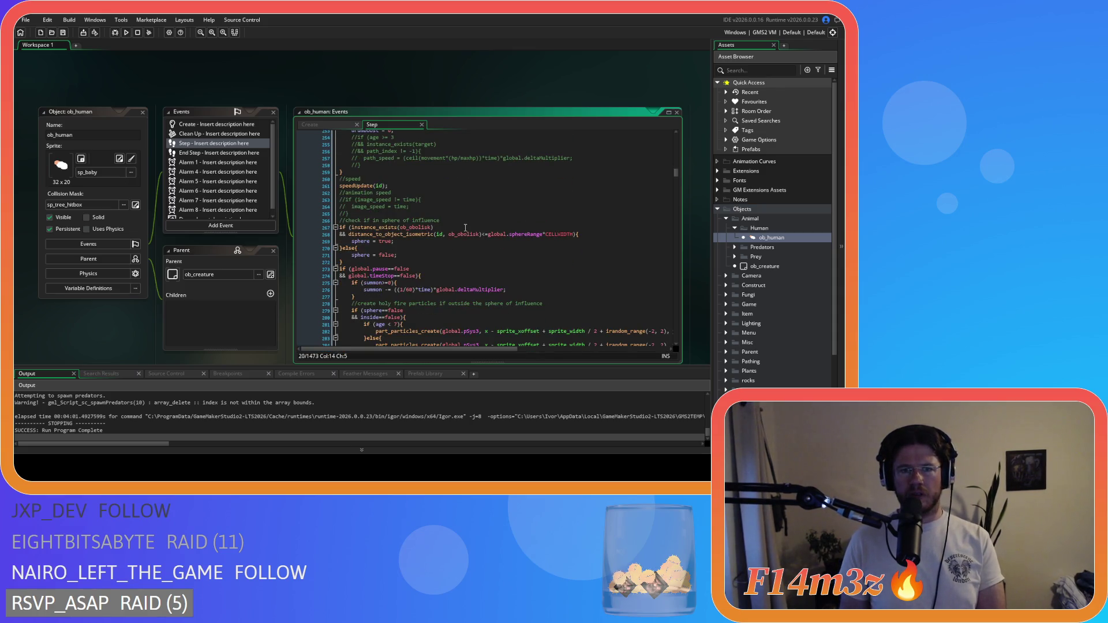
scroll(465, 228, "down", 5)
scroll(465, 228, "down", 20)
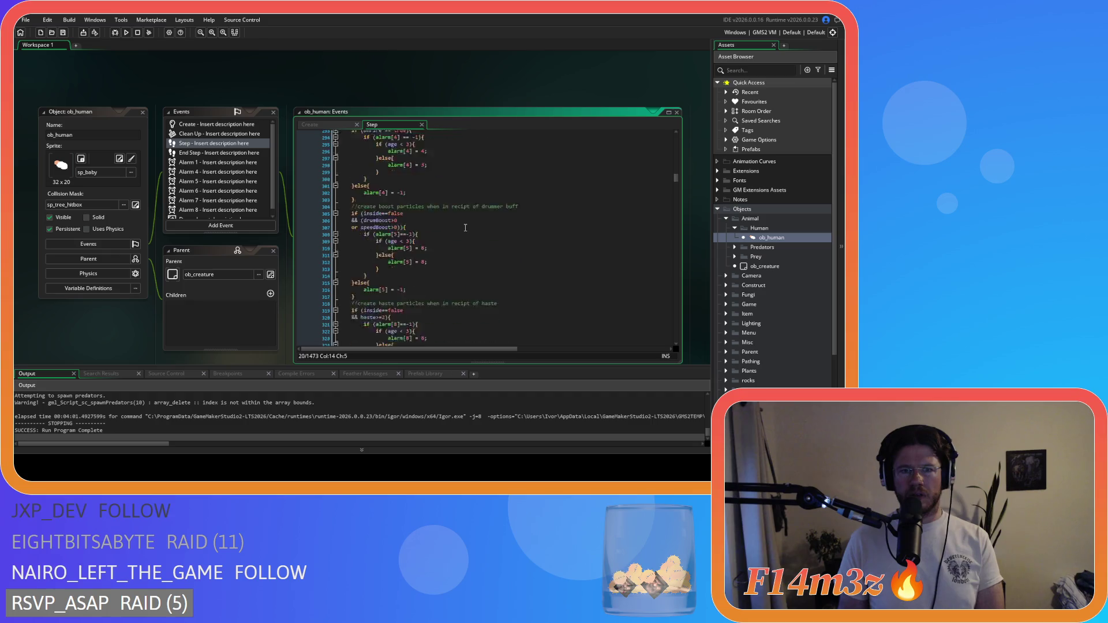
Review ob_human's Step code around line 350
left_click(465, 228)
scroll(465, 228, "up", 3)
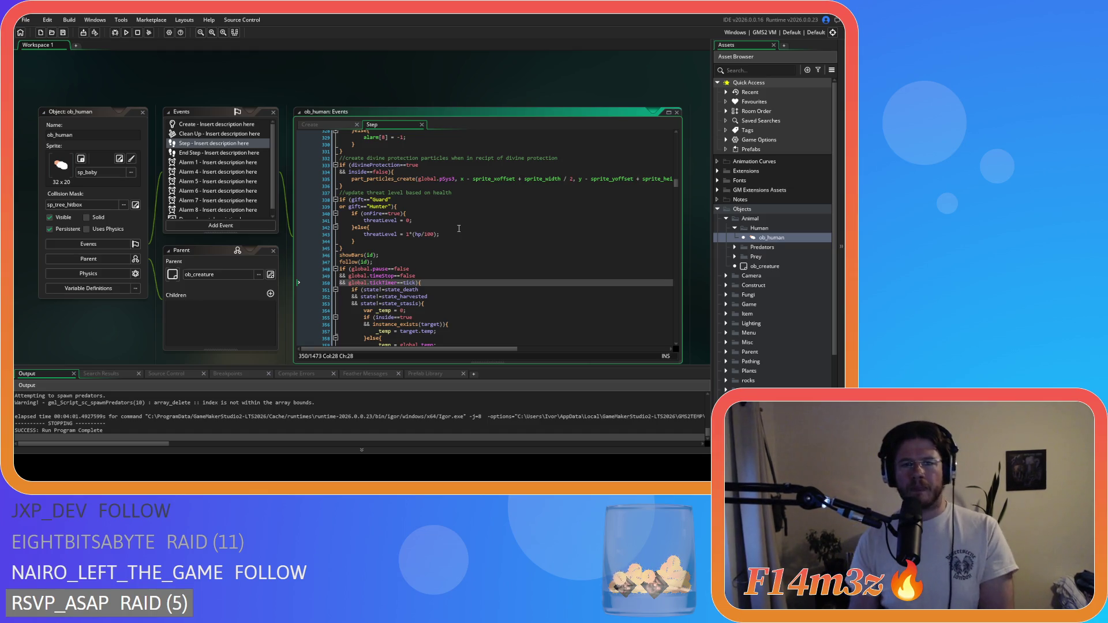
scroll(490, 254, "down", 3)
scroll(515, 269, "up", 3)
scroll(515, 269, "up", 7)
left_click_drag(677, 181, 677, 136)
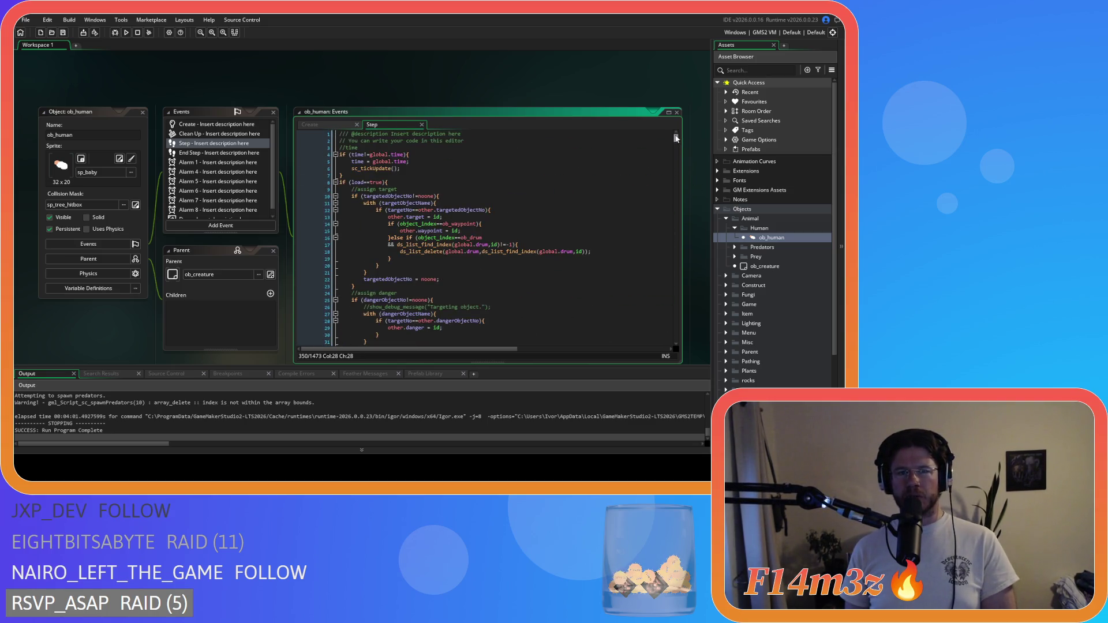
Scroll through the rest of ob_human's Step code
scroll(554, 302, "down", 5)
scroll(554, 302, "down", 20)
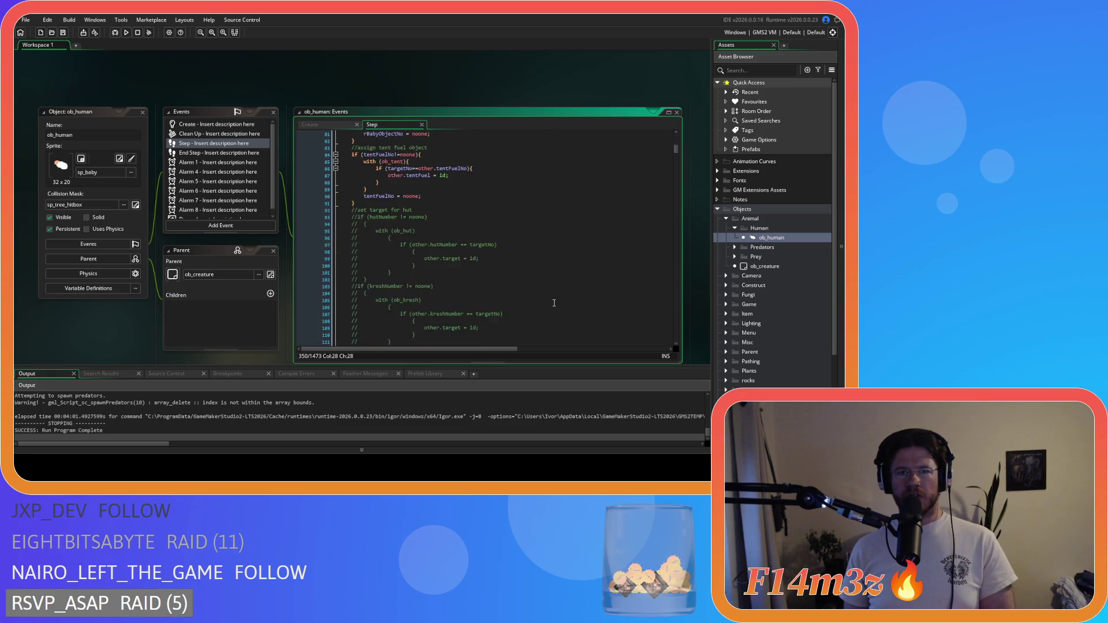
scroll(555, 303, "down", 7)
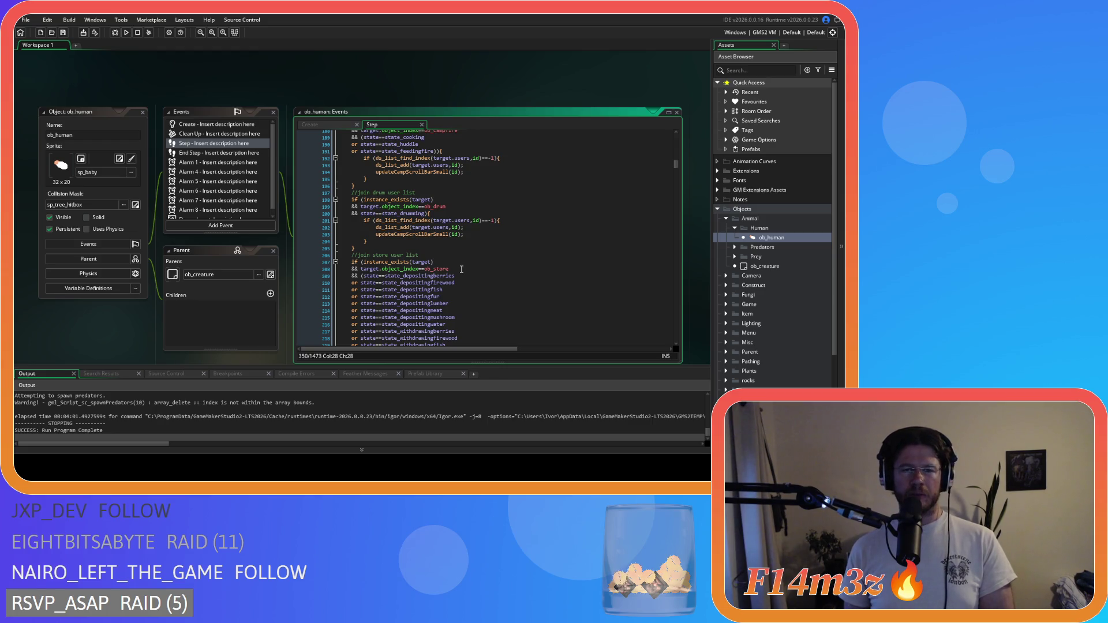
mouse_move(448, 271)
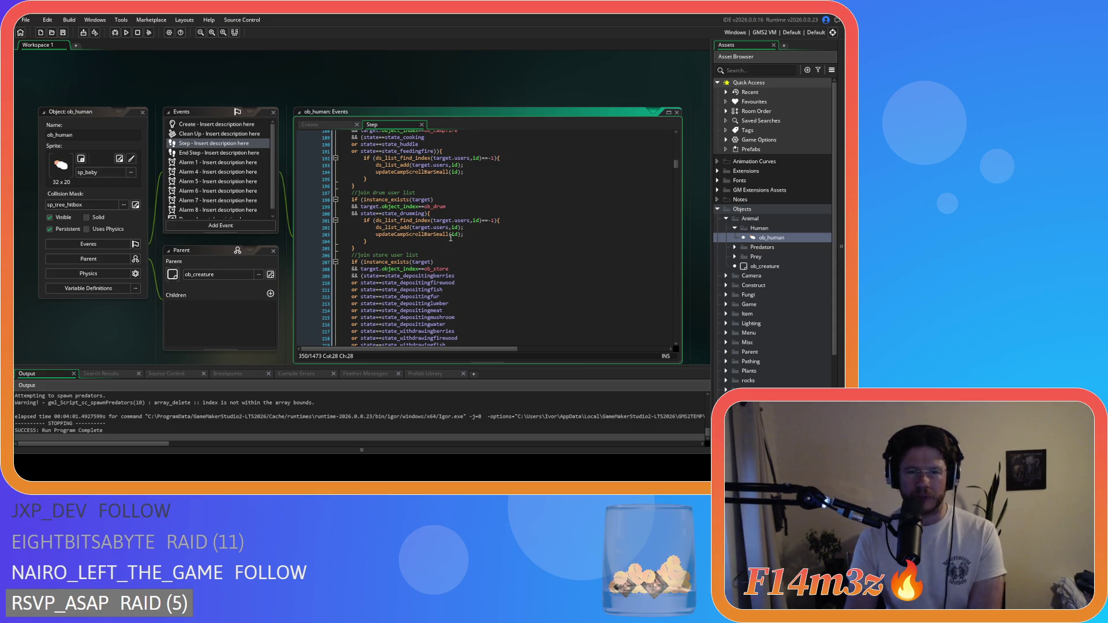
mouse_move(418, 219)
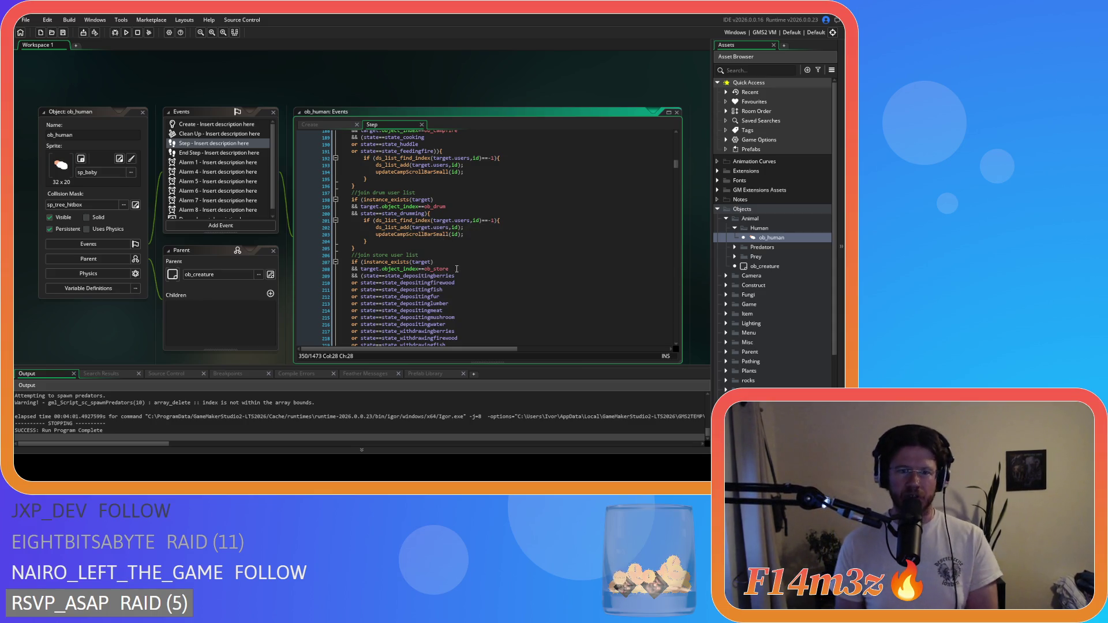
scroll(497, 238, "up", 9)
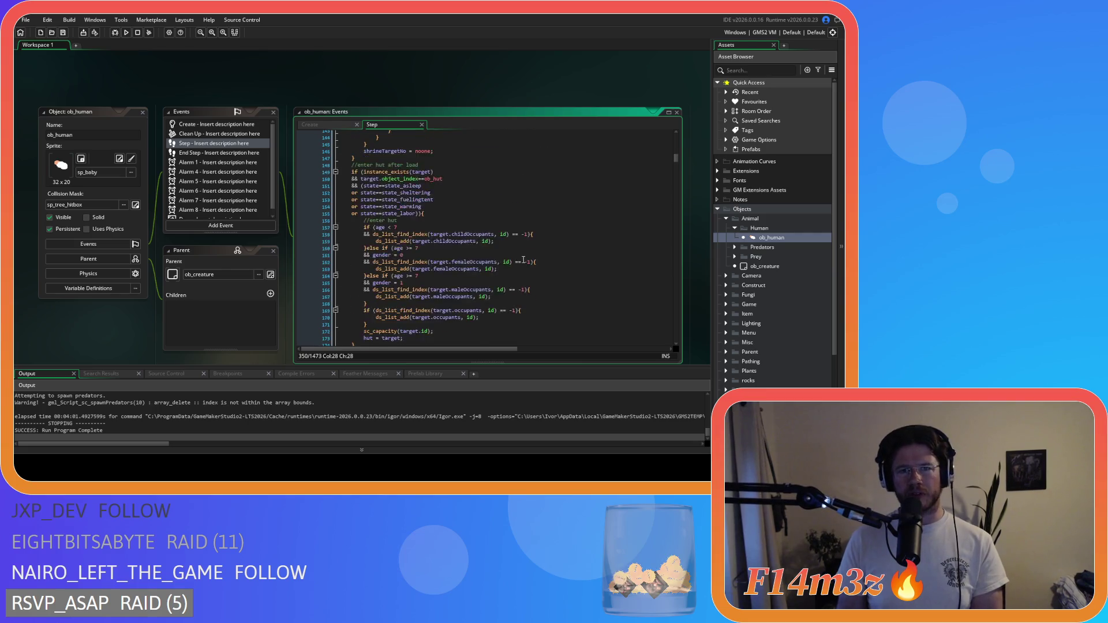
scroll(524, 261, "down", 20)
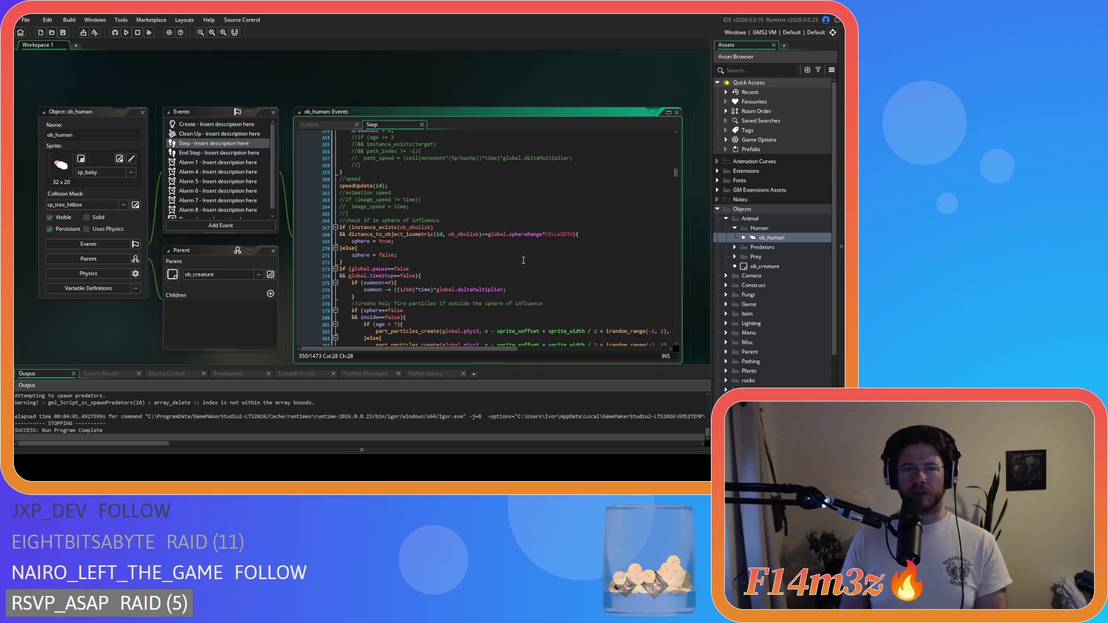
scroll(524, 260, "down", 2)
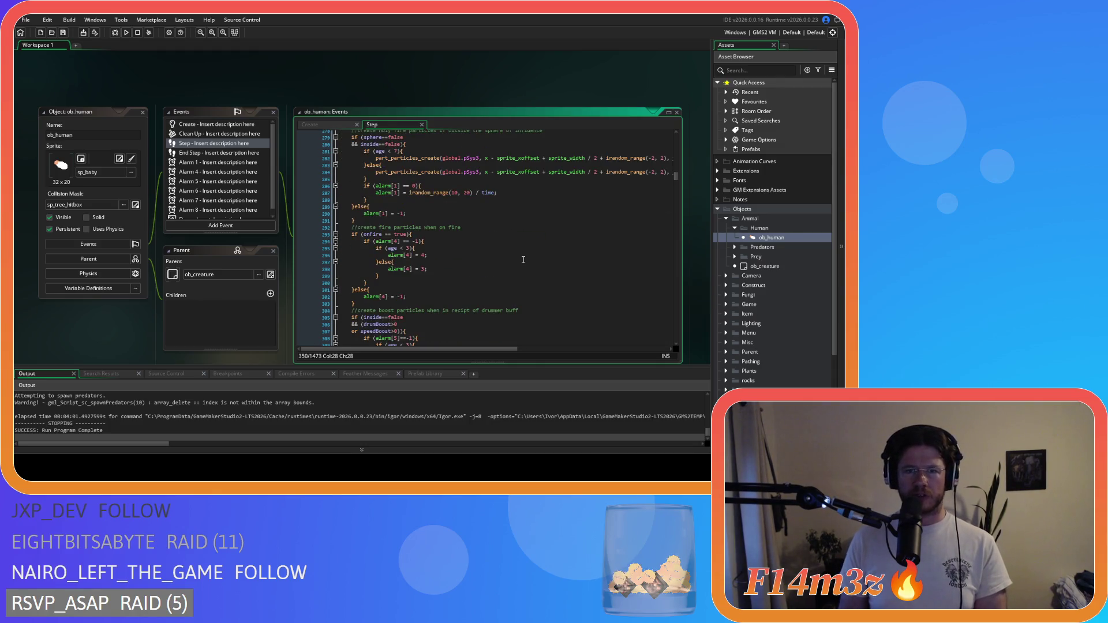
scroll(524, 261, "down", 1)
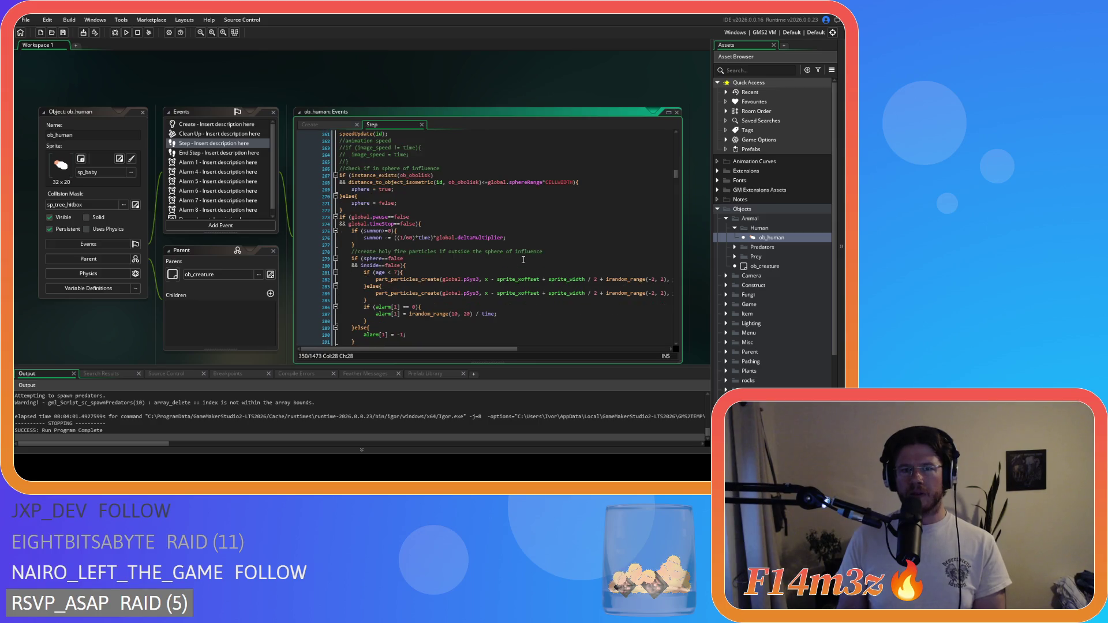
scroll(524, 261, "down", 6)
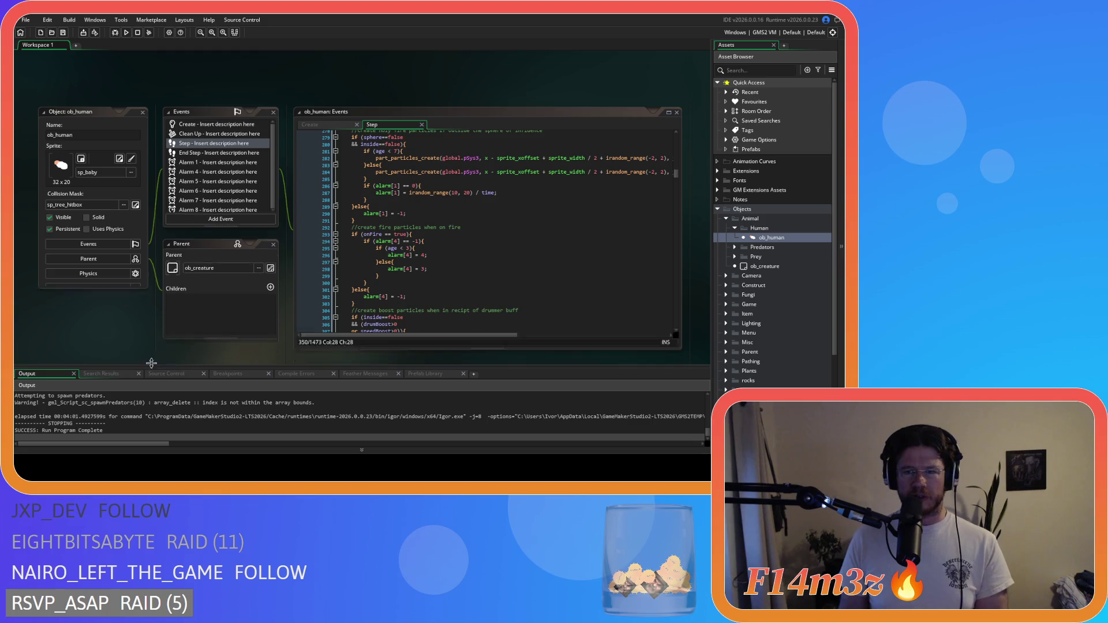
Close the ob_human editors and open ob_bear from the Predators group
key("ctrl+shift+w")
left_click(735, 247)
double_click(763, 257)
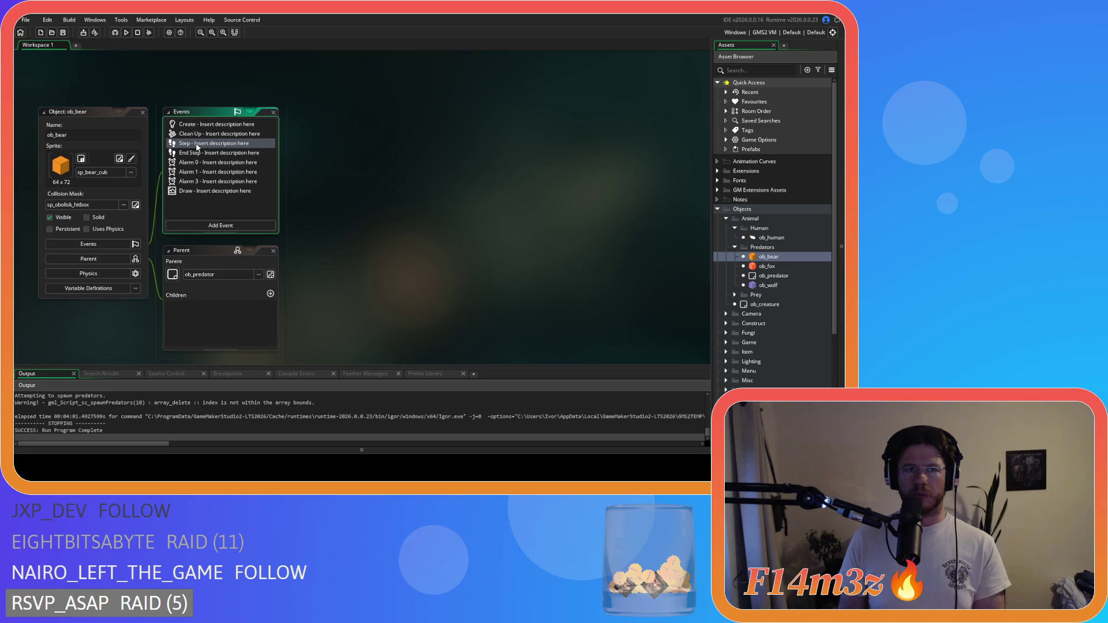
Open ob_bear's Step event code and skim through it
double_click(196, 143)
scroll(636, 223, "down", 20)
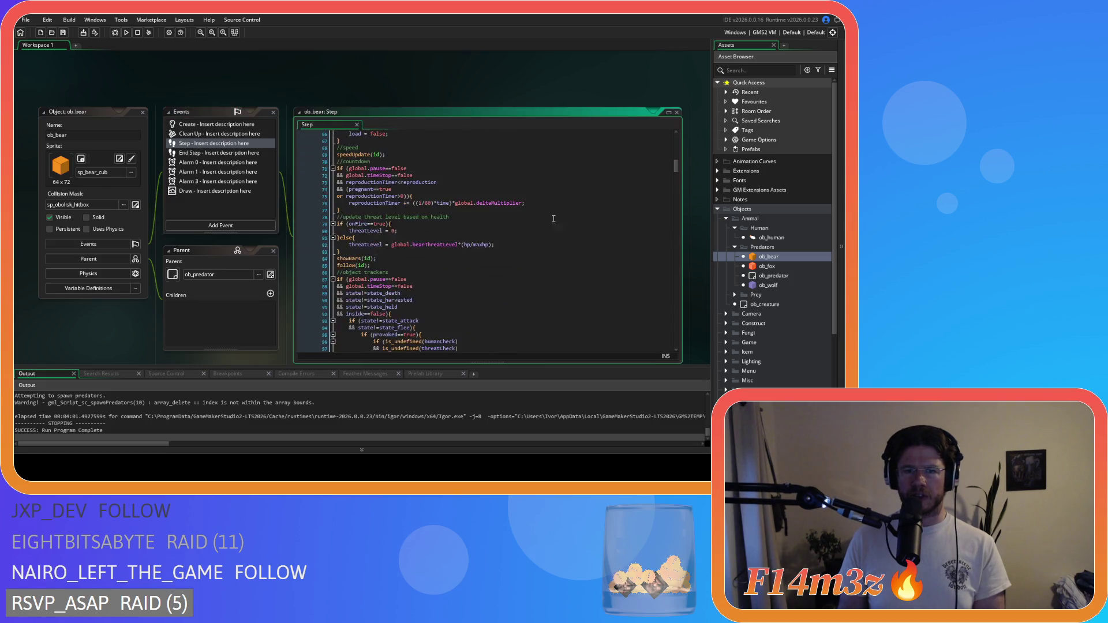
scroll(476, 229, "down", 20)
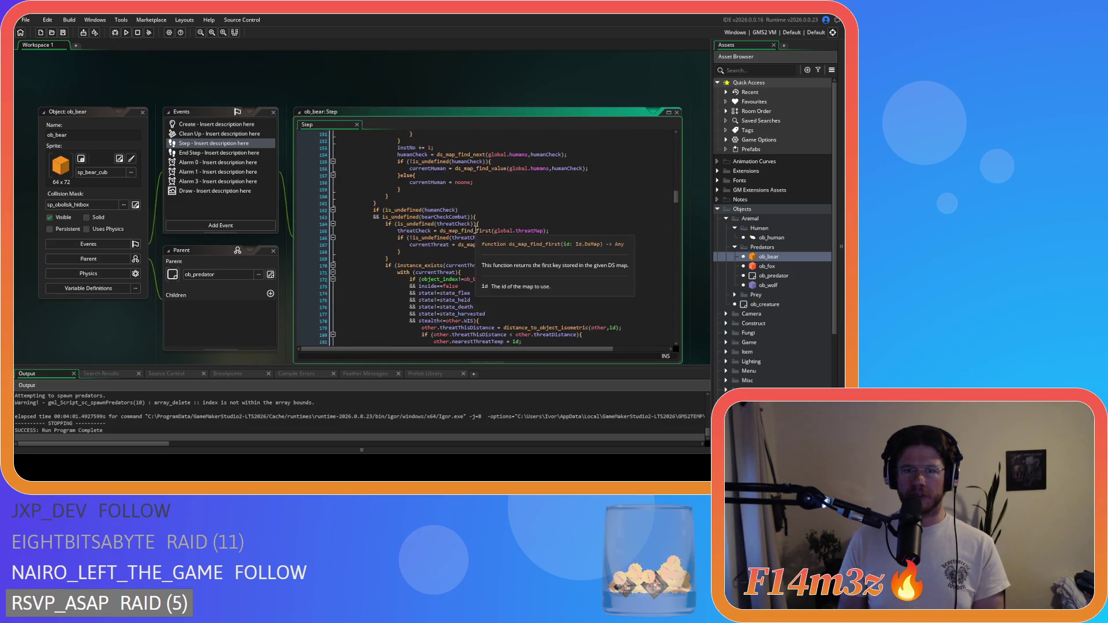
scroll(476, 230, "down", 18)
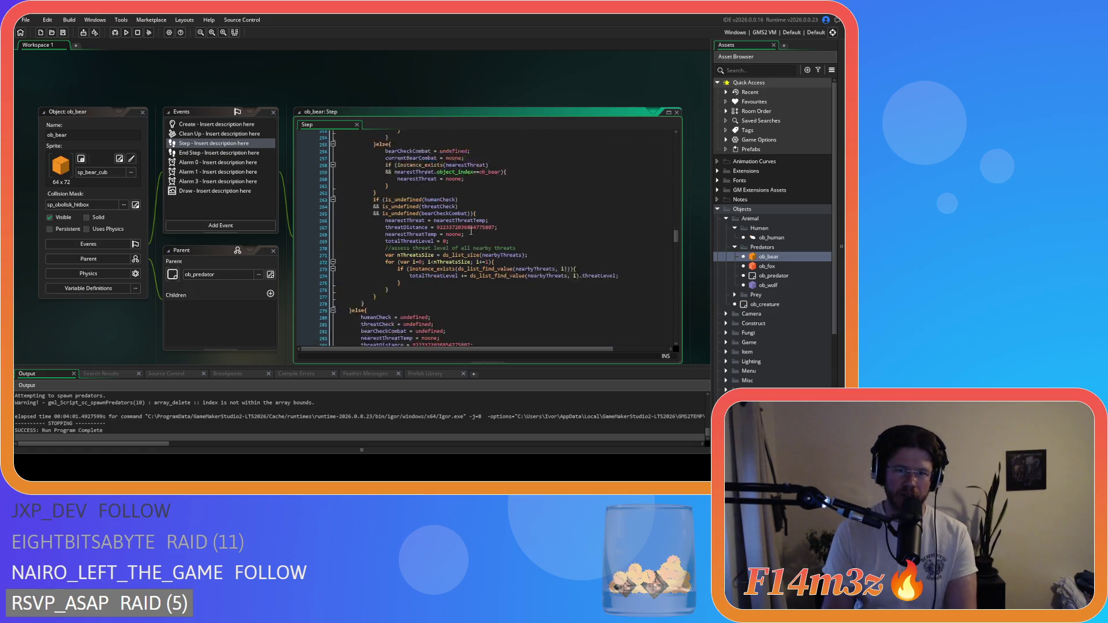
scroll(467, 235, "up", 6)
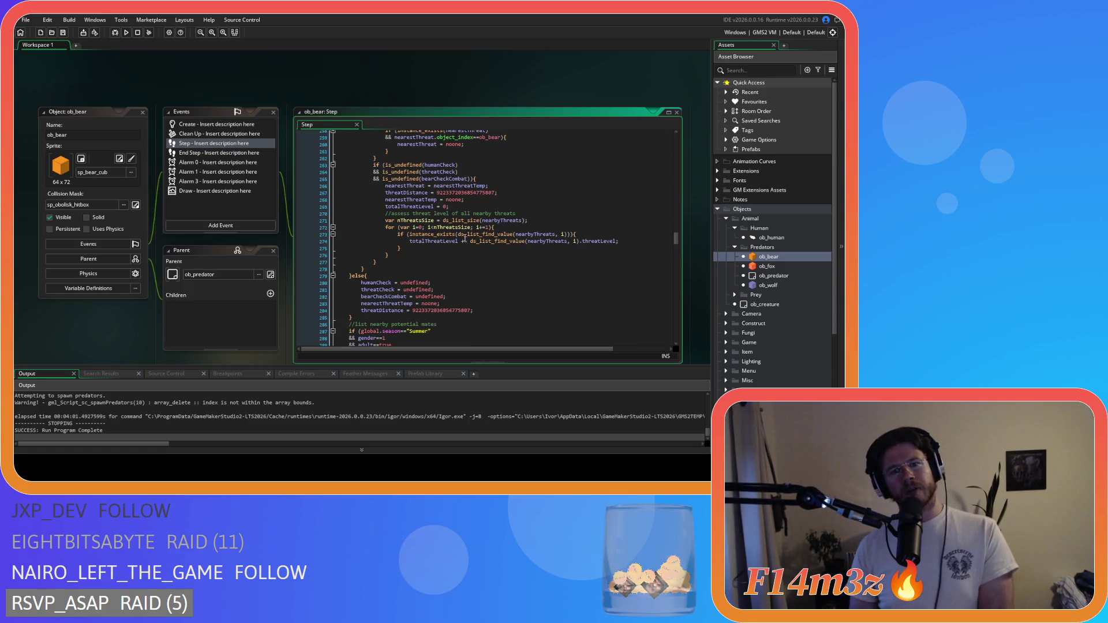
scroll(463, 239, "up", 20)
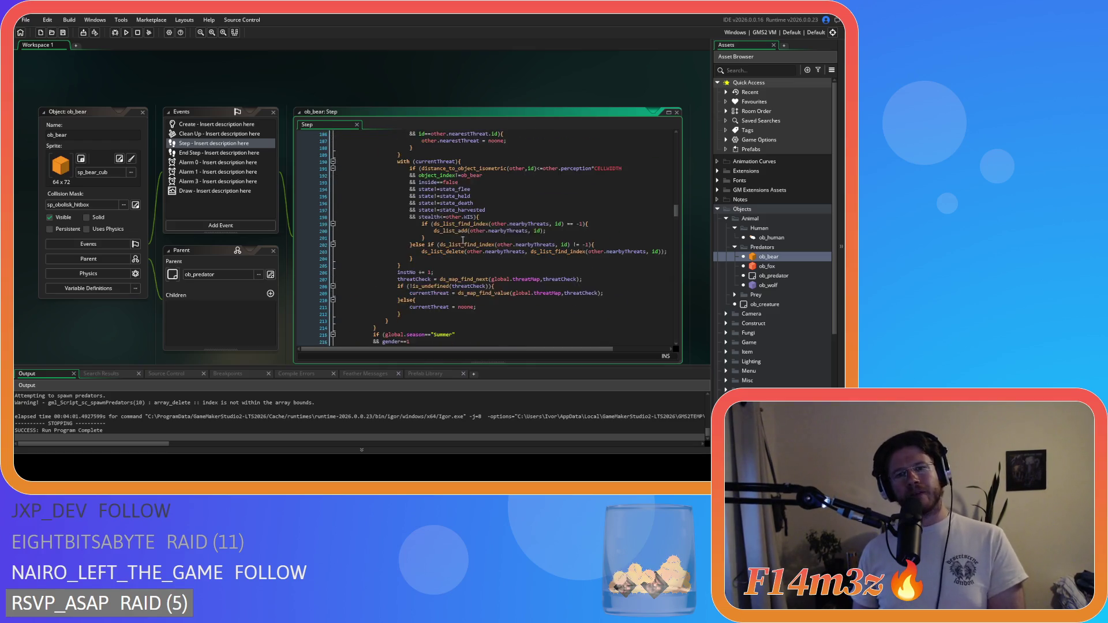
scroll(459, 251, "up", 7)
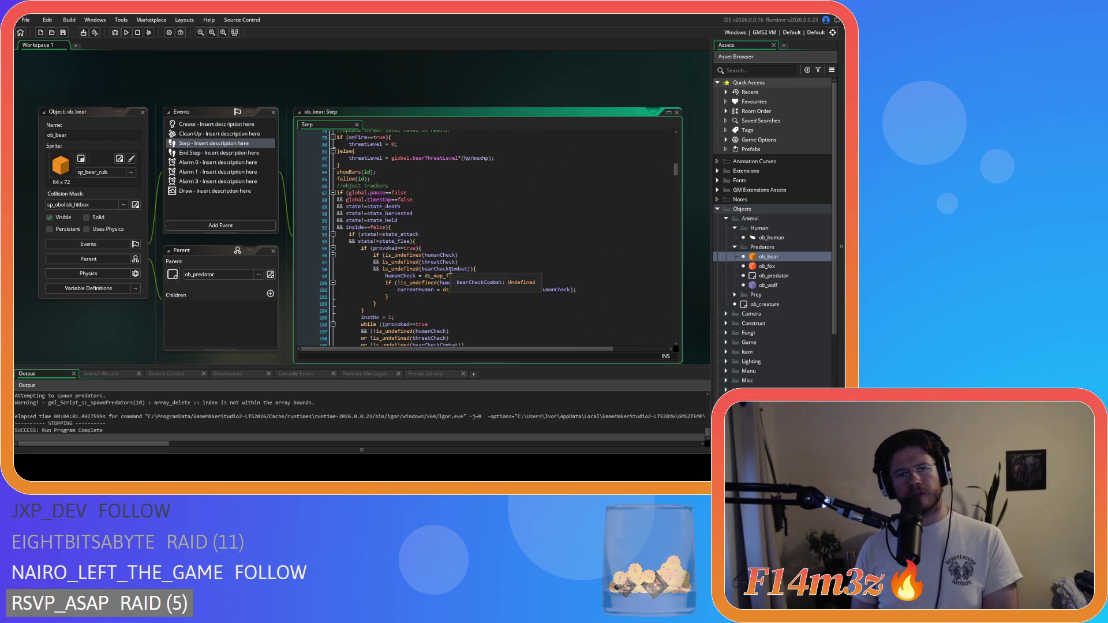
scroll(452, 270, "up", 9)
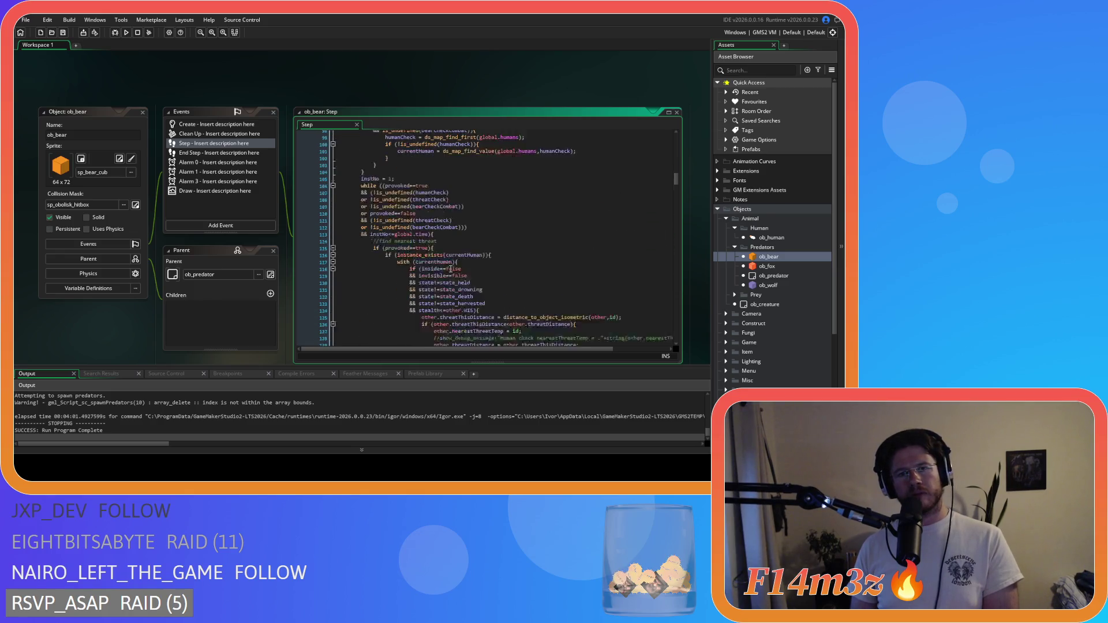
scroll(451, 269, "down", 2)
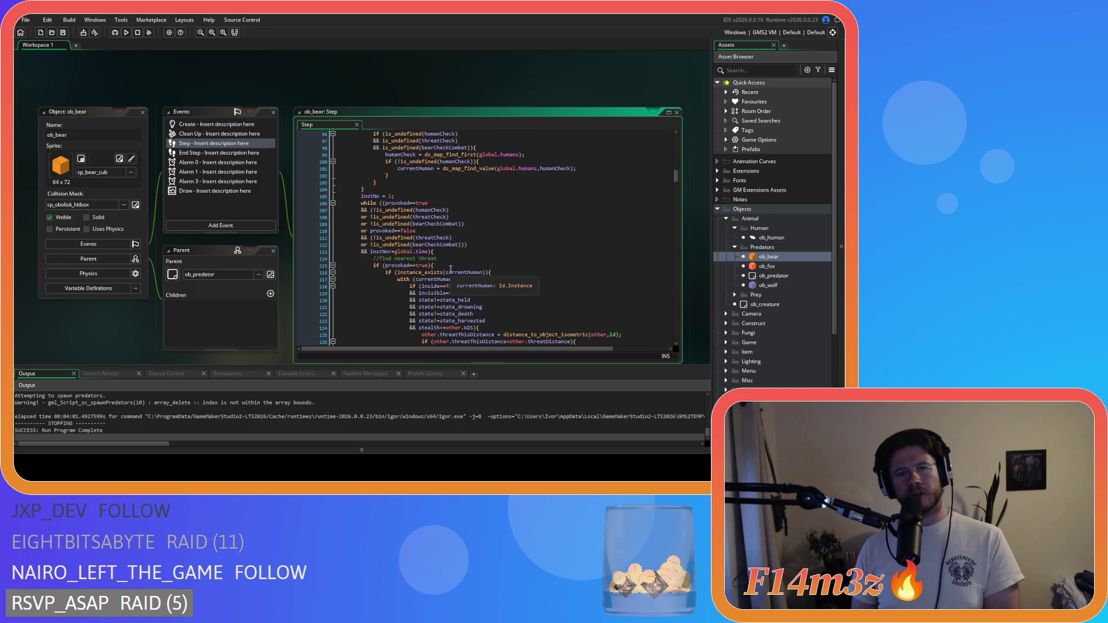
Inspect the threat-tracking instNo line 105 and while loop on line 106
left_click(429, 254)
key("Down")
key("Down")
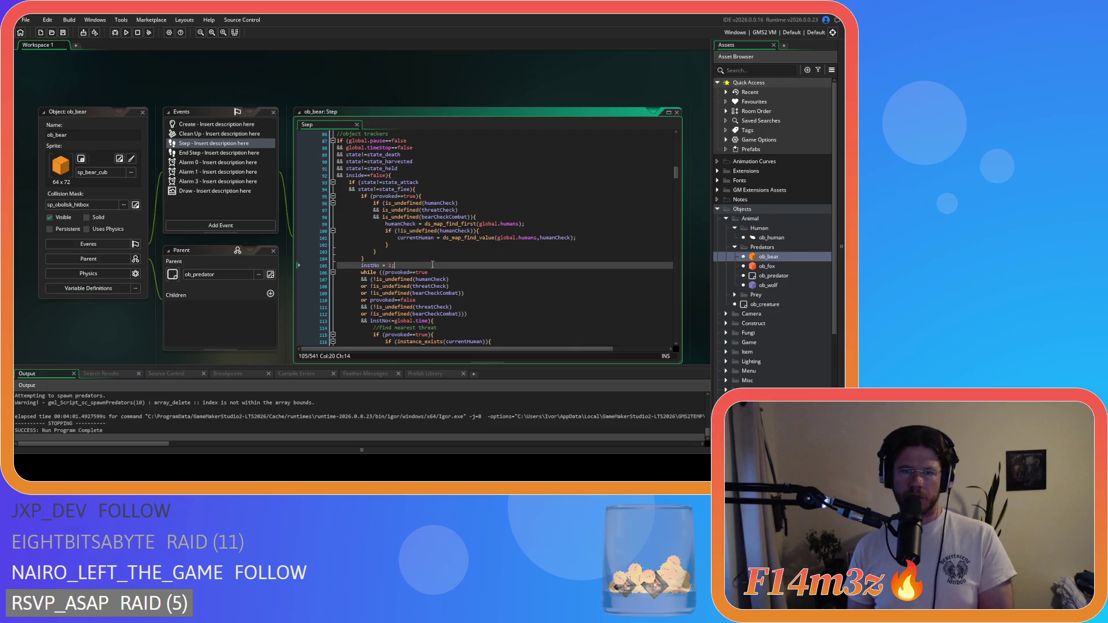
scroll(155, 333, "down", 1)
left_click(465, 246)
scroll(465, 245, "down", 1)
scroll(466, 245, "down", 3)
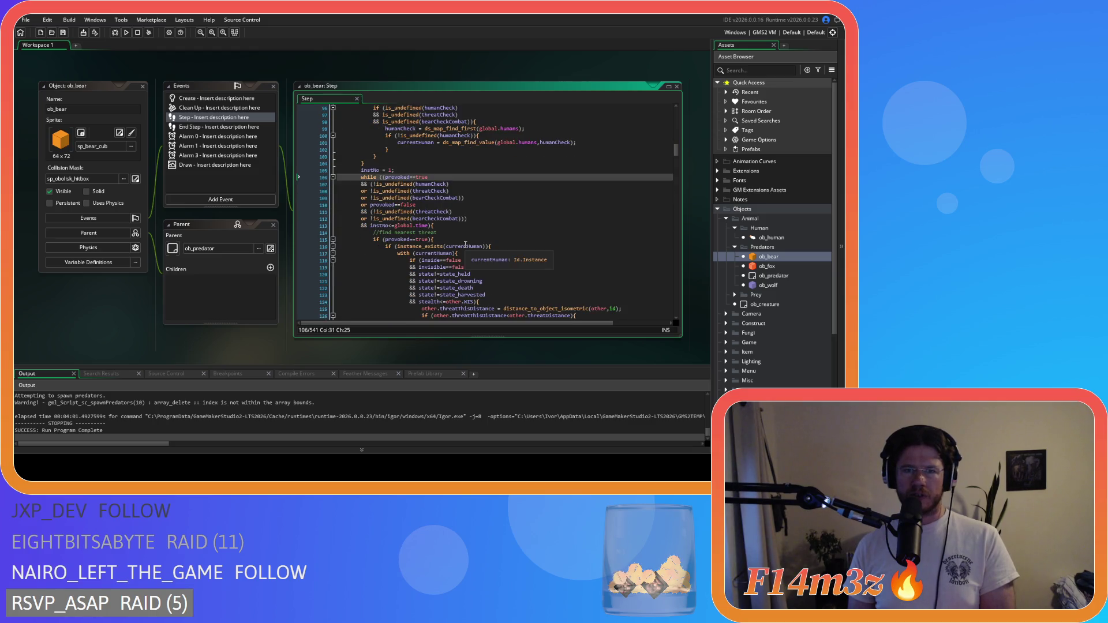
scroll(465, 245, "down", 2)
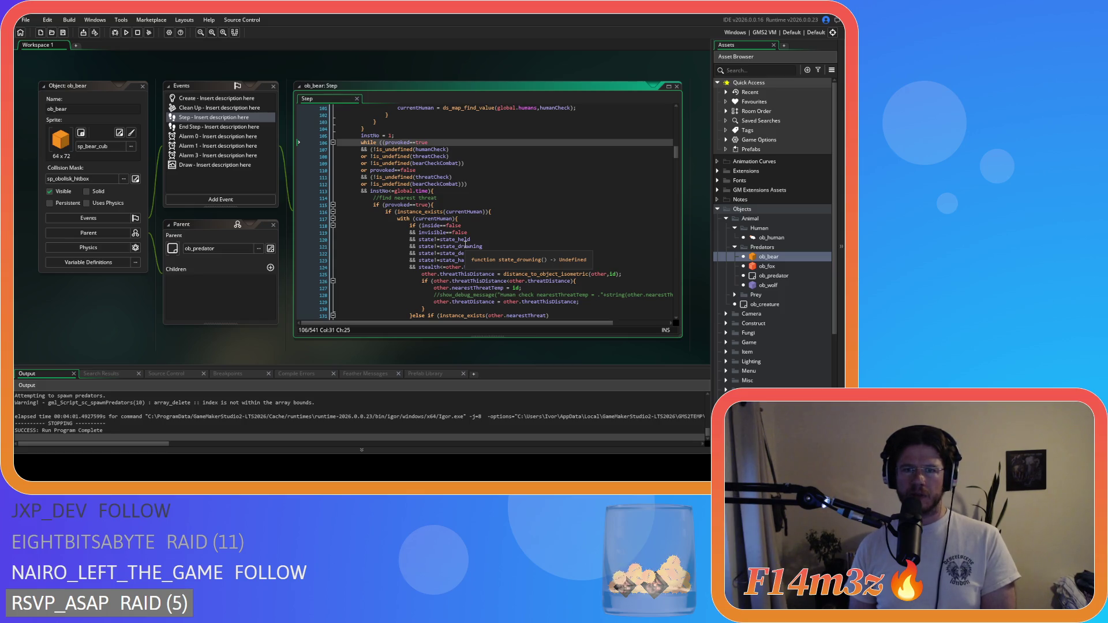
scroll(465, 245, "down", 9)
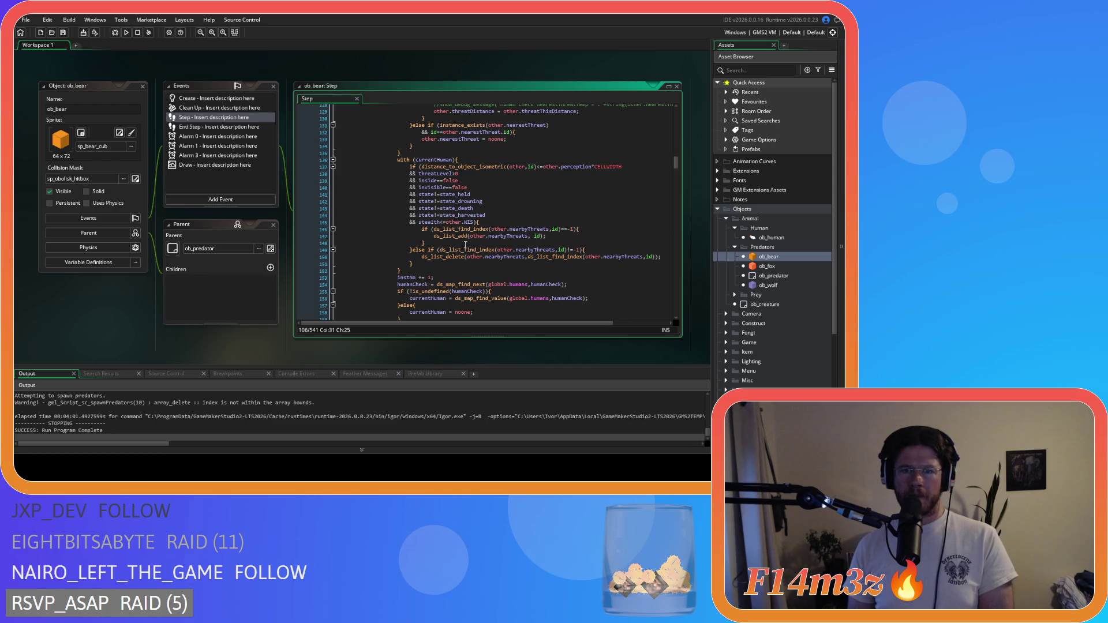
scroll(465, 245, "down", 5)
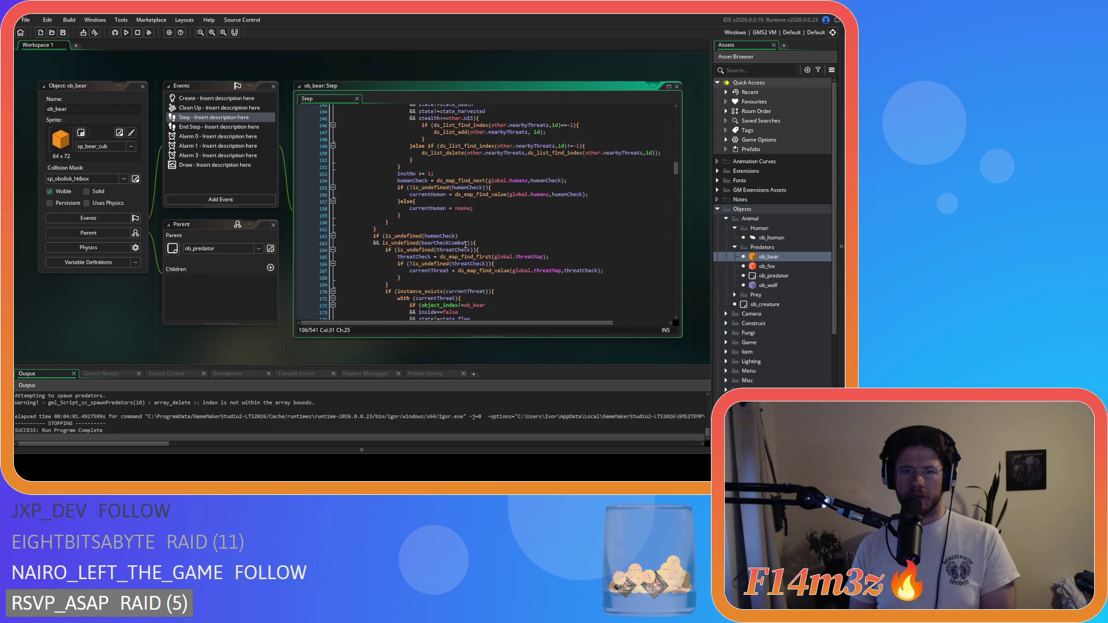
scroll(465, 245, "down", 18)
scroll(465, 245, "down", 13)
scroll(466, 245, "up", 9)
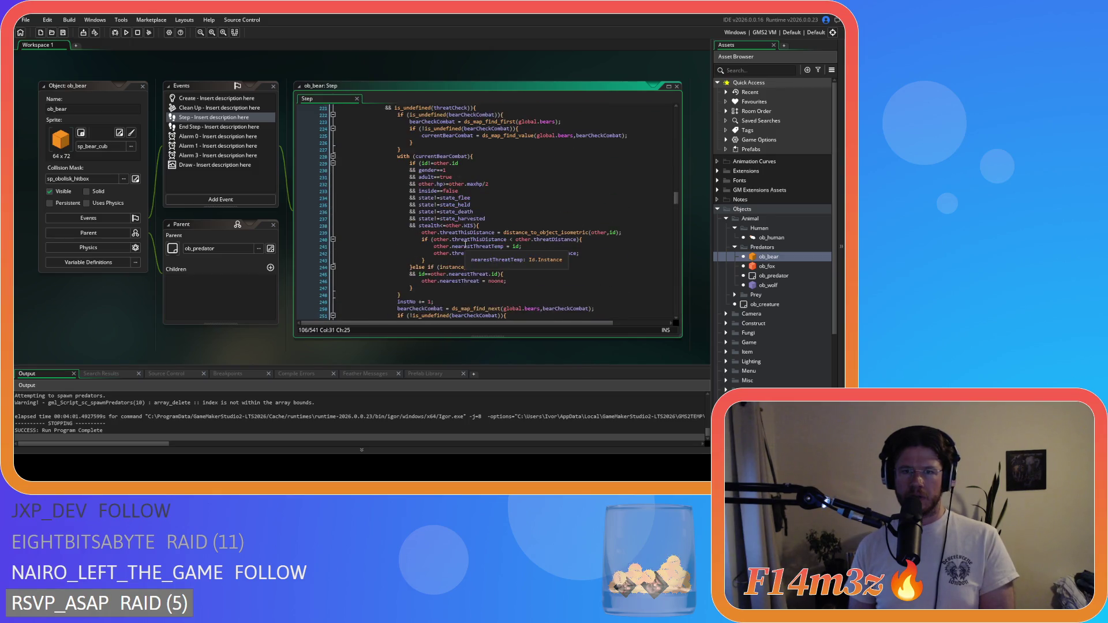
Check the Summer mating logic on lines 215 and 219 and the currentBearCombat reset on 257
left_click(494, 153)
left_click(519, 180)
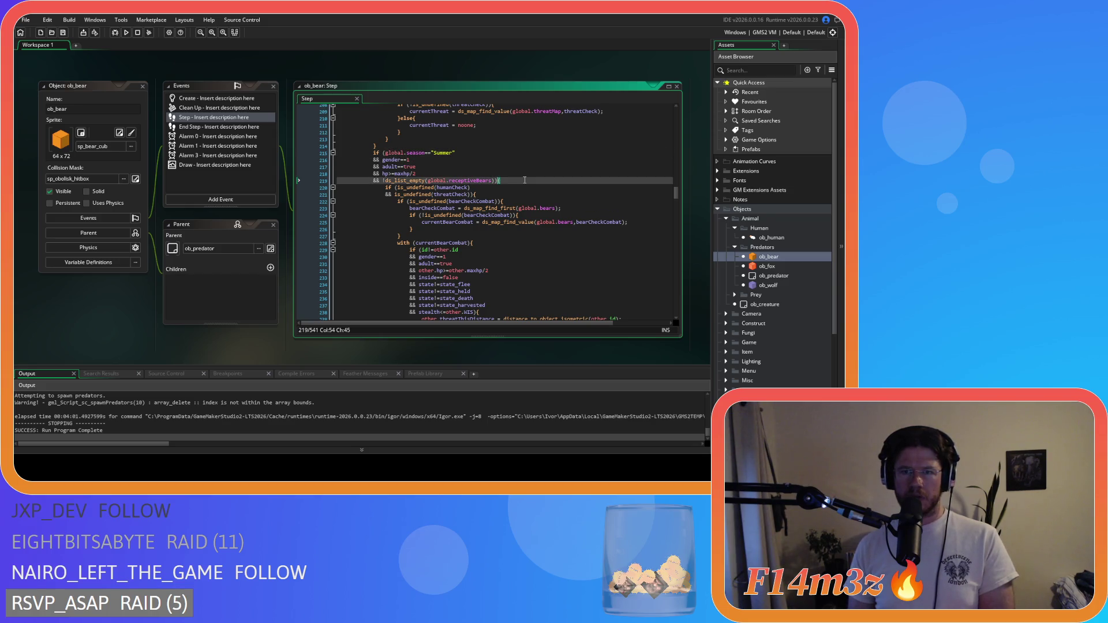
scroll(521, 187, "down", 10)
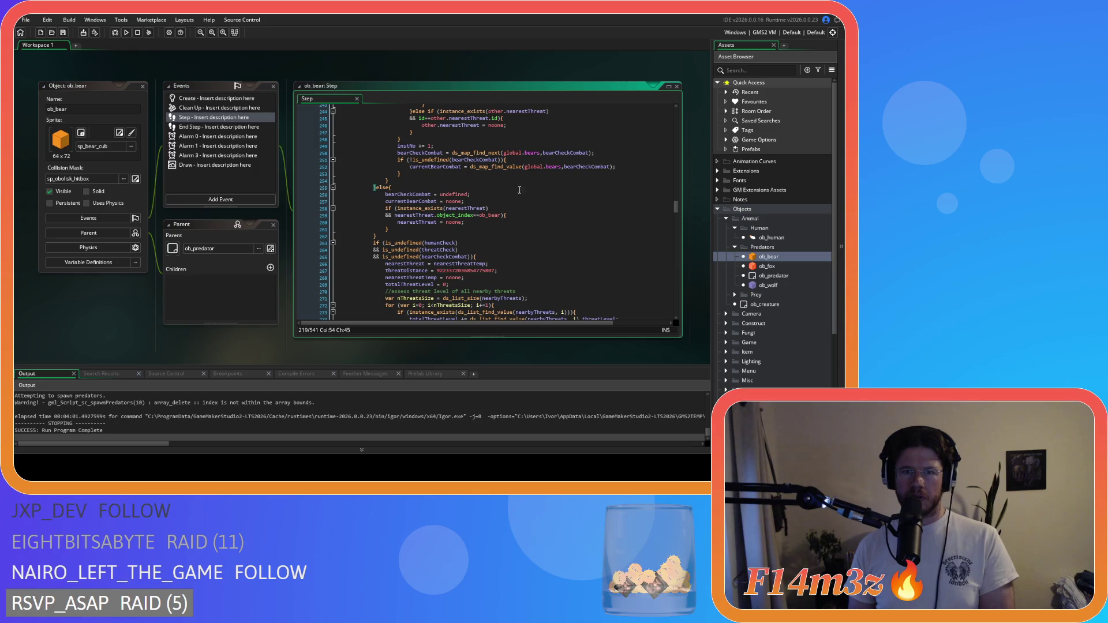
left_click(513, 201)
scroll(513, 202, "down", 3)
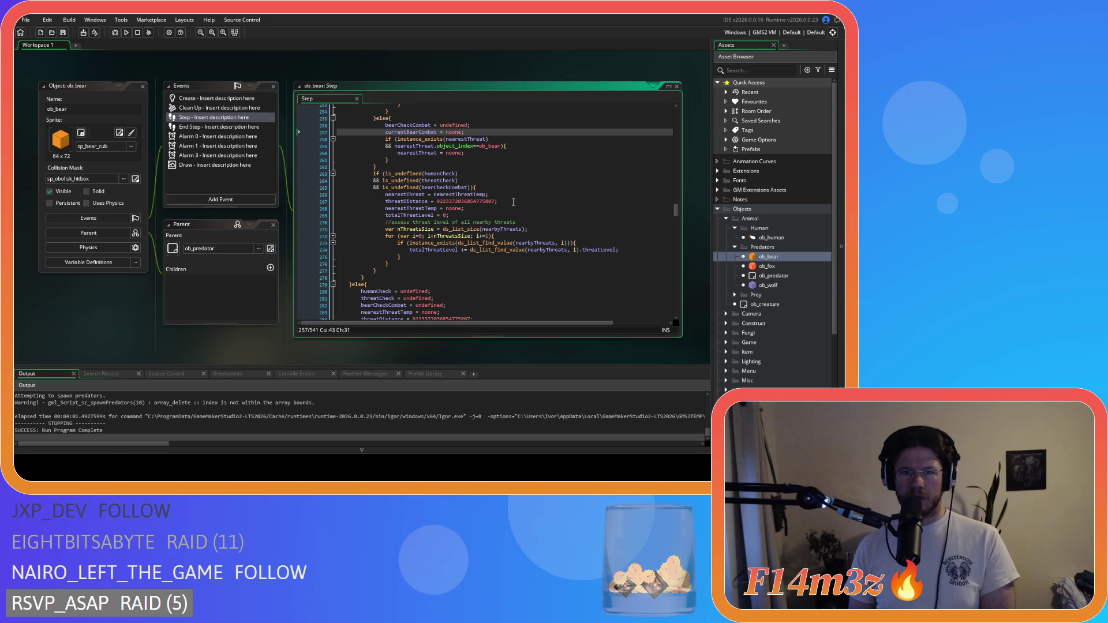
scroll(513, 202, "down", 4)
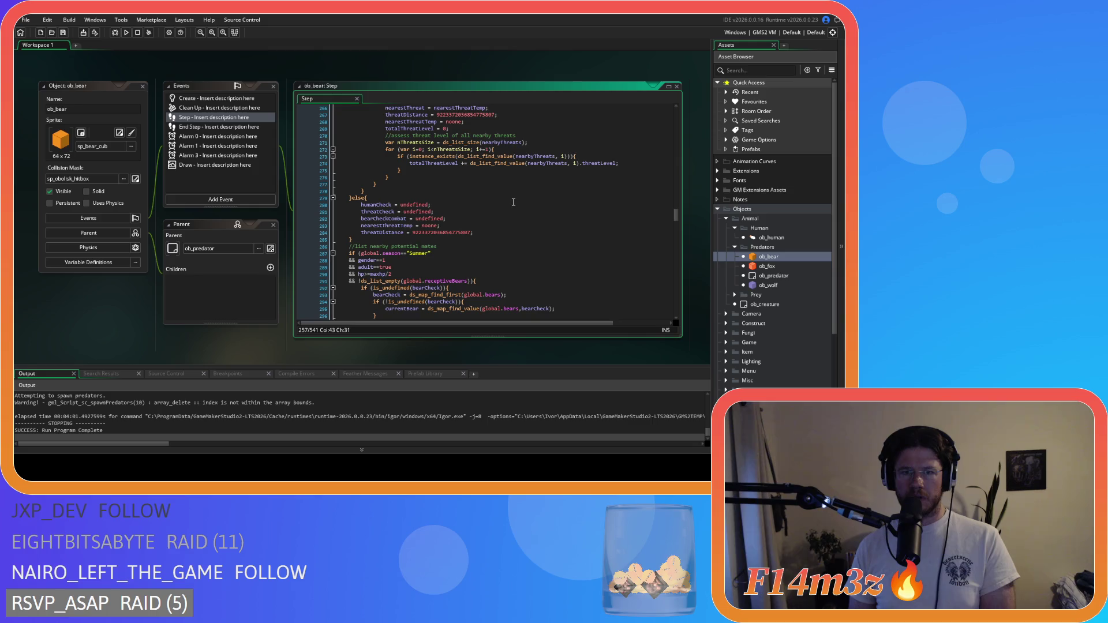
Finish reviewing the code and launch a fresh run of the game with F5
scroll(514, 202, "up", 3)
scroll(513, 202, "down", 3)
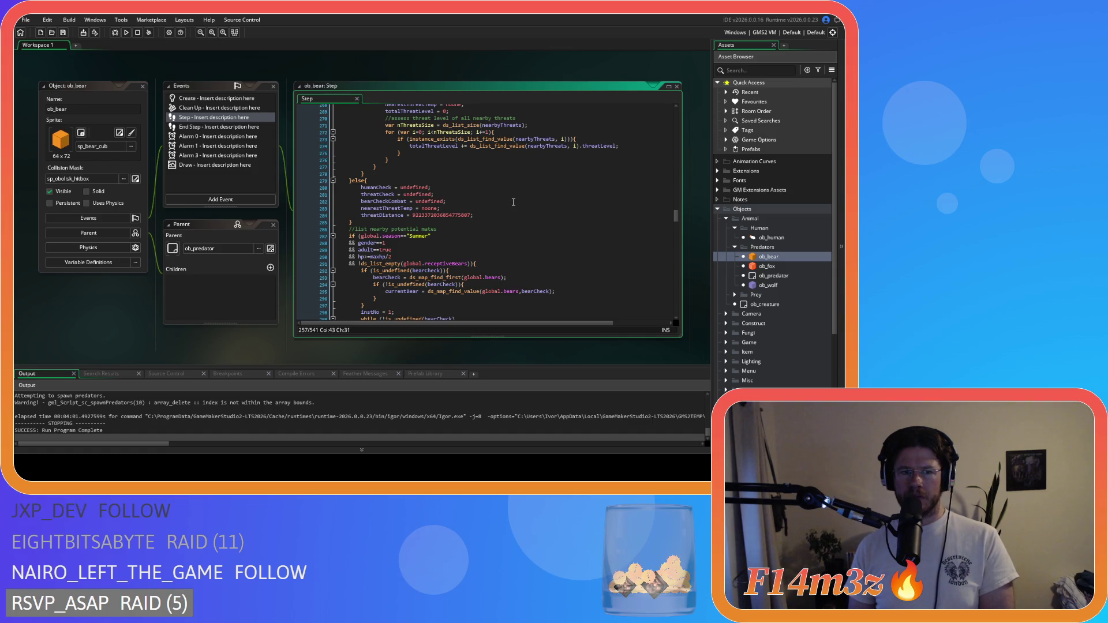
scroll(513, 202, "up", 1)
scroll(513, 202, "down", 1)
scroll(513, 202, "up", 1)
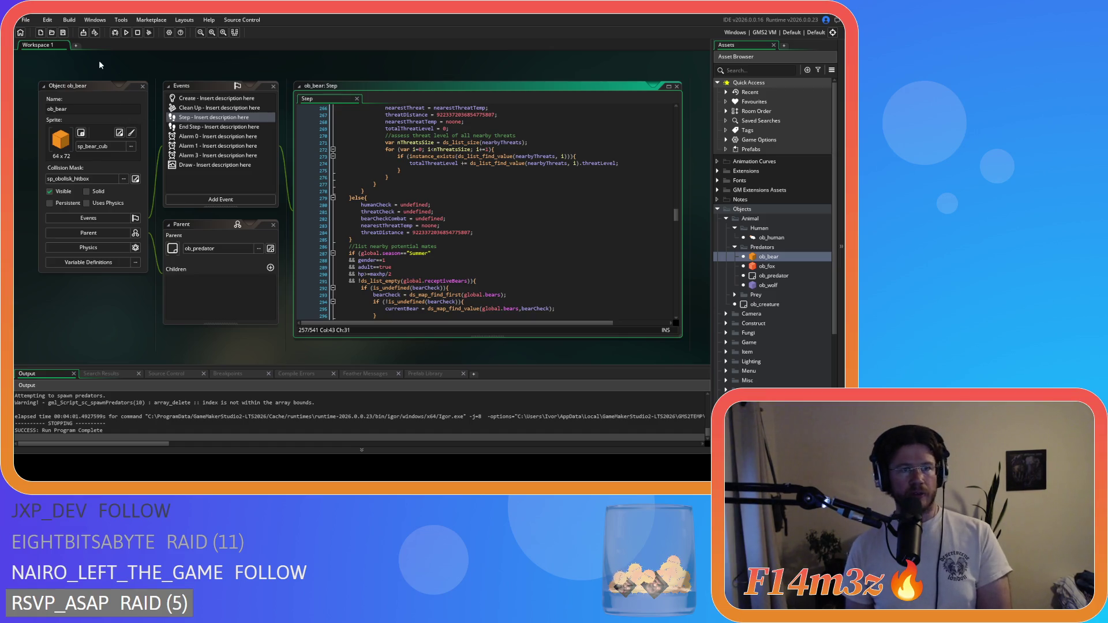
left_click(60, 44)
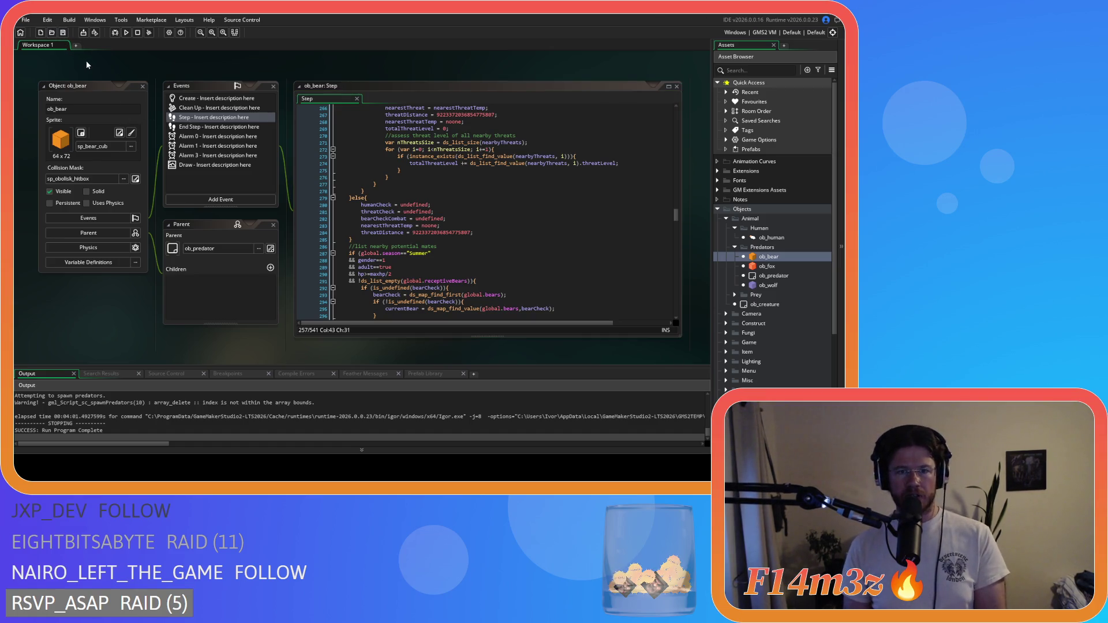
key("F5")
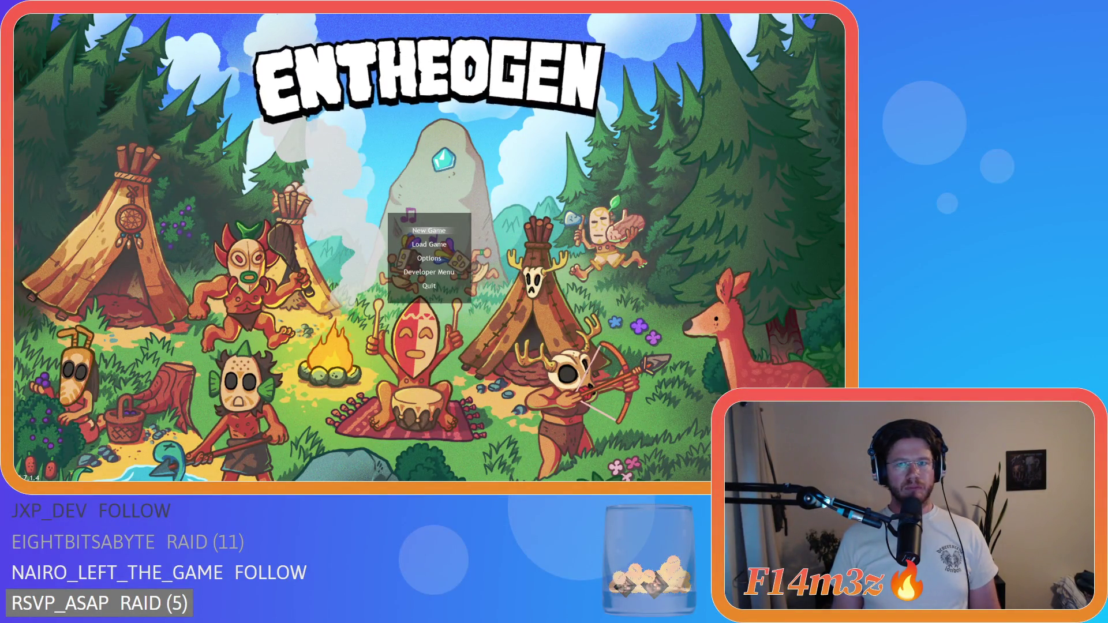
Quickload the saved game, run it at 8x speed and pan around the village
key("Down")
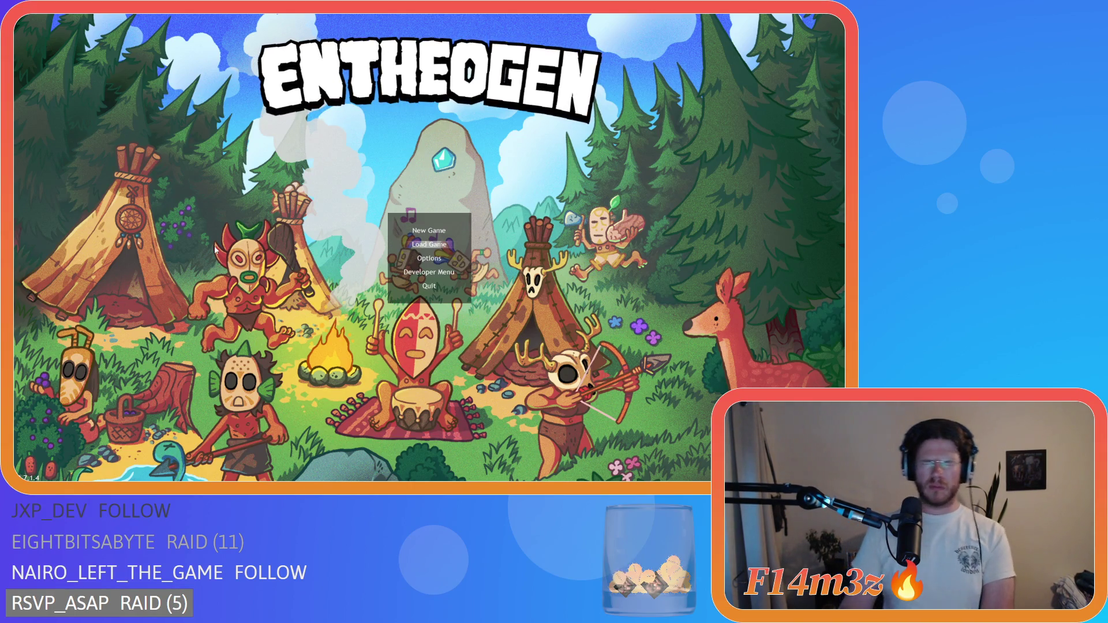
key("Return")
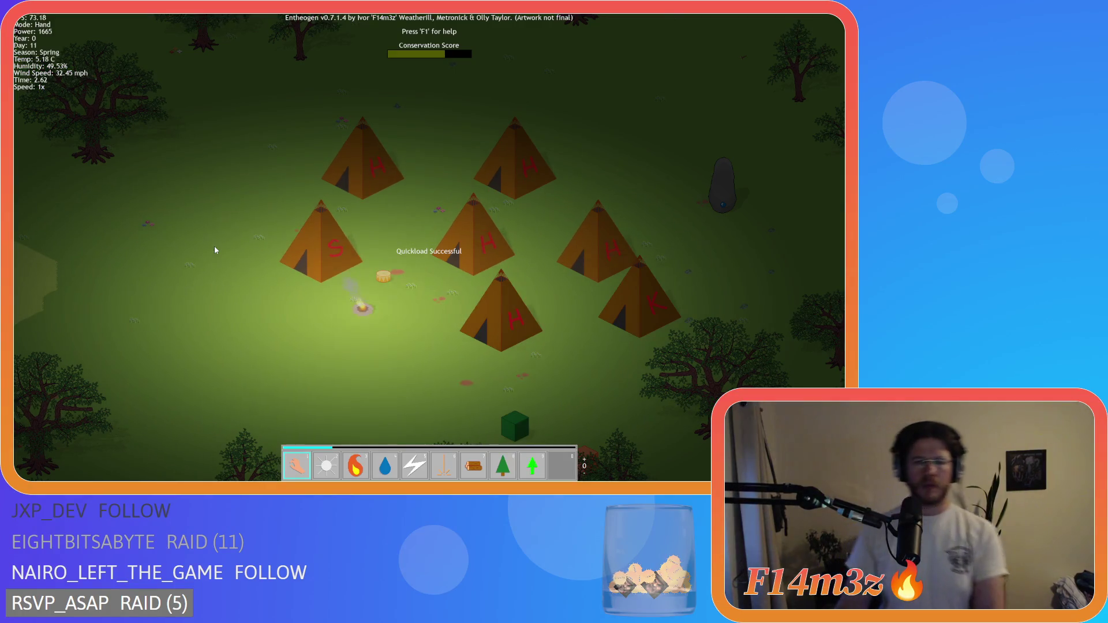
key("plus")
key("plus")
key("plus")
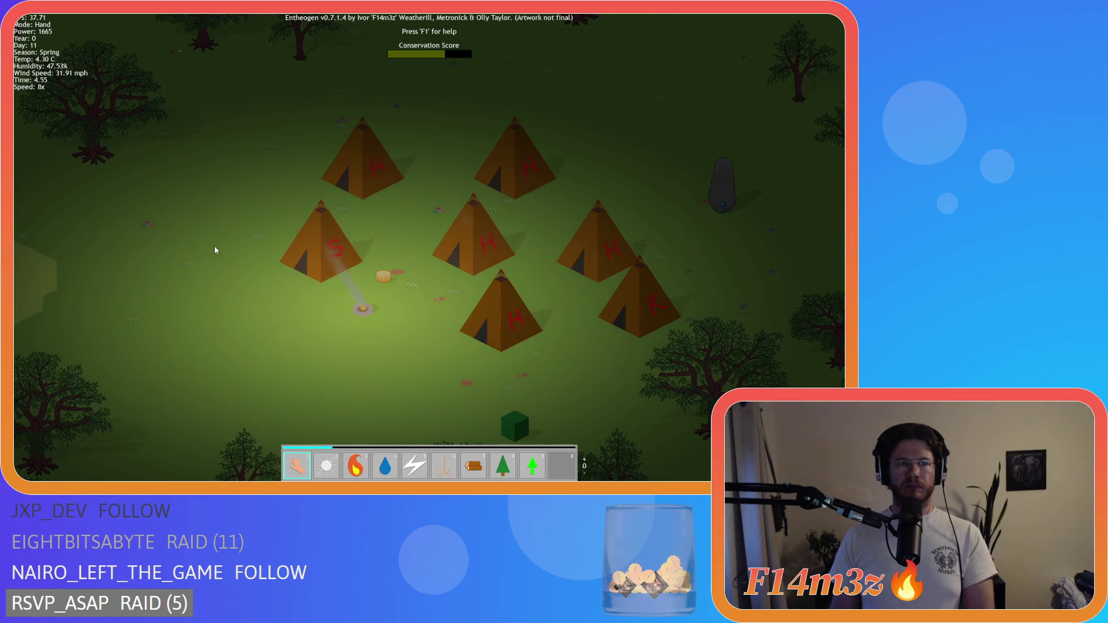
key("plus")
key("plus")
key("plus")
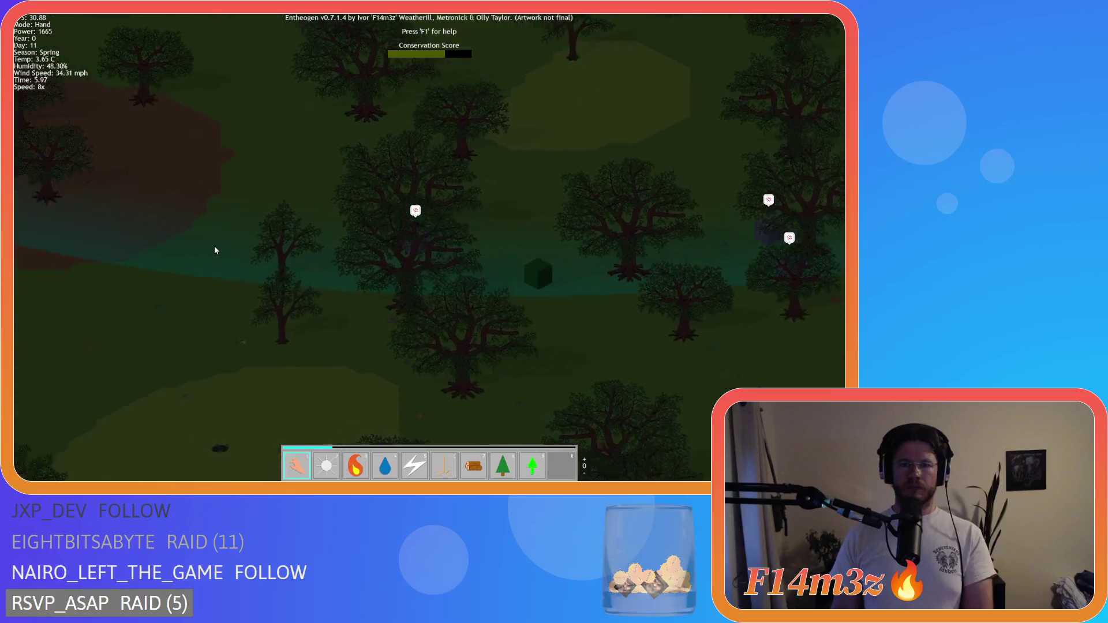
scroll(214, 250, "down", 3)
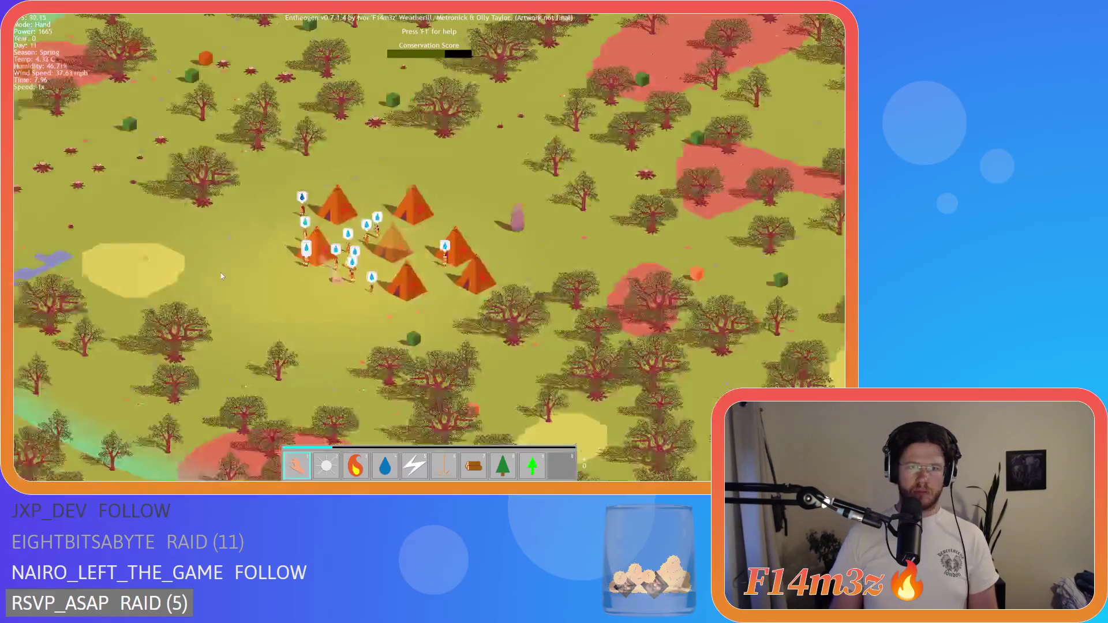
mouse_move(220, 276)
left_mouse_down()
mouse_move(598, 336)
mouse_move(687, 428)
left_mouse_up()
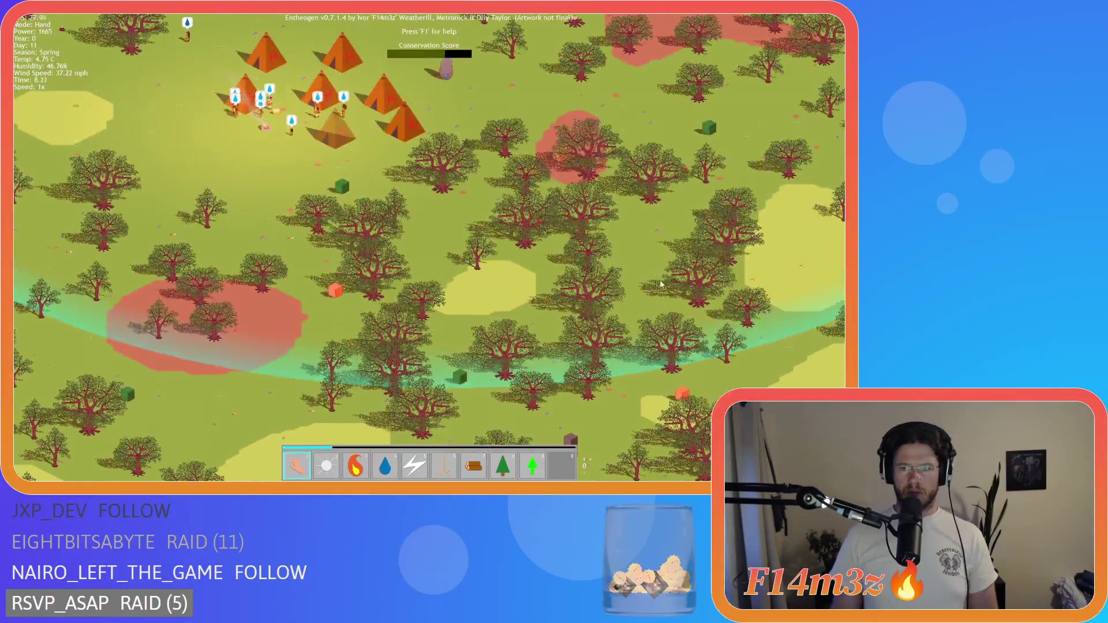
left_click_drag(623, 341, 498, 210)
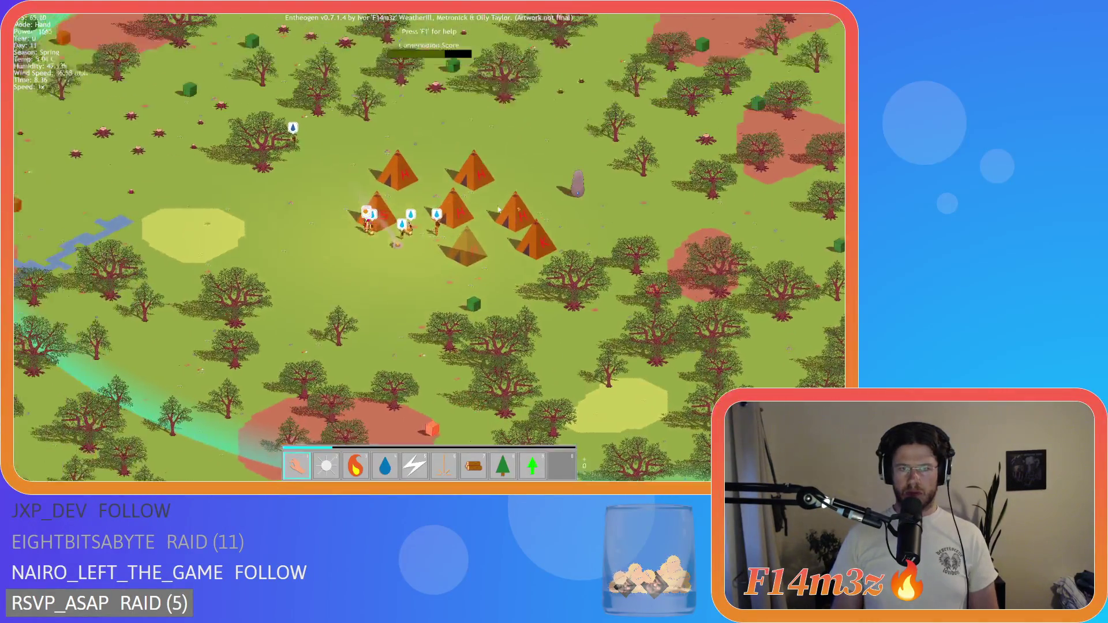
Pan toward the stone pyramid and confirm advancing to the next level
key("w")
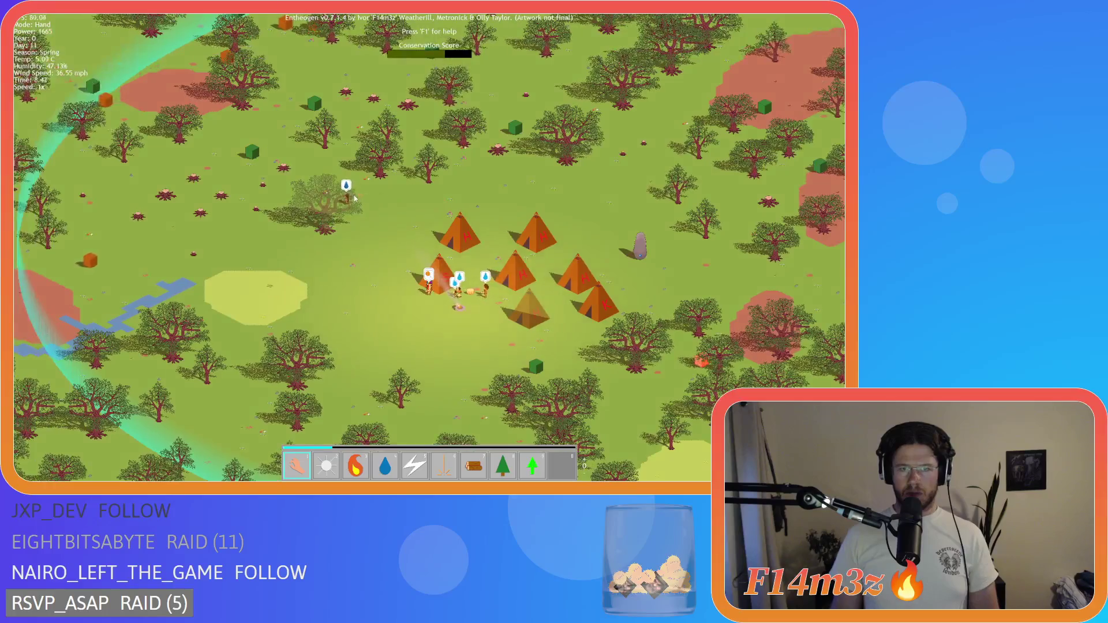
key("w")
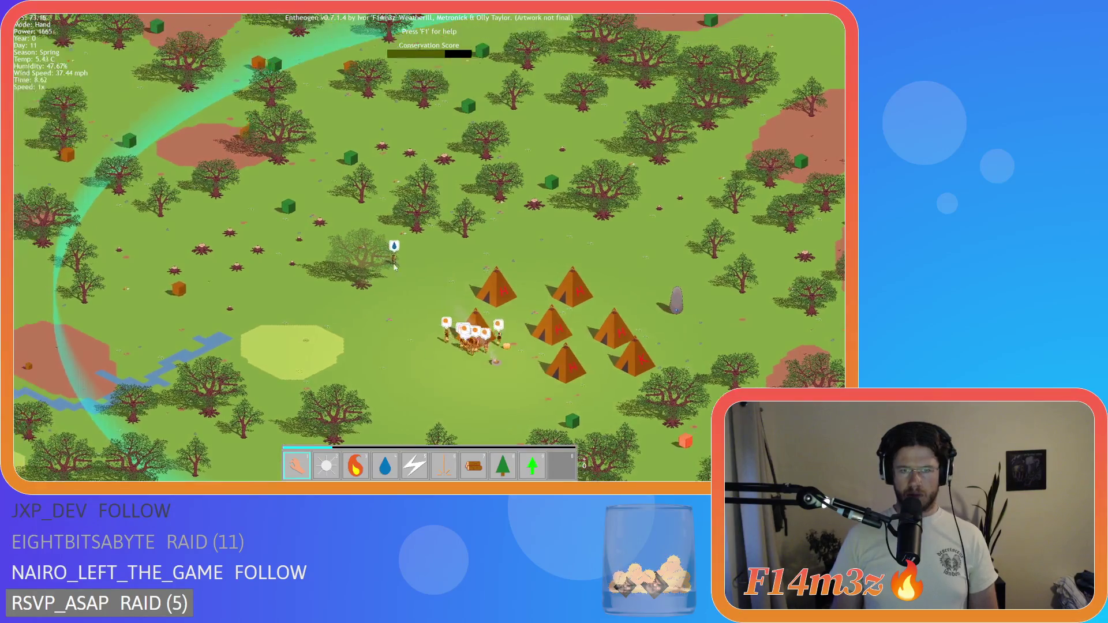
key("a")
key("a")
key("w")
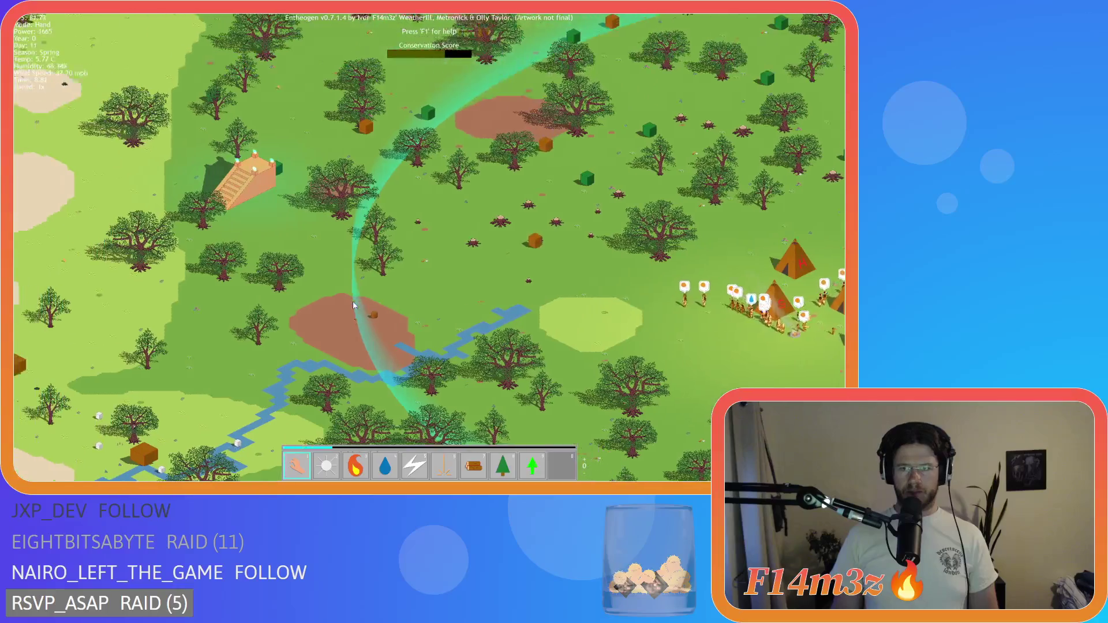
key("n")
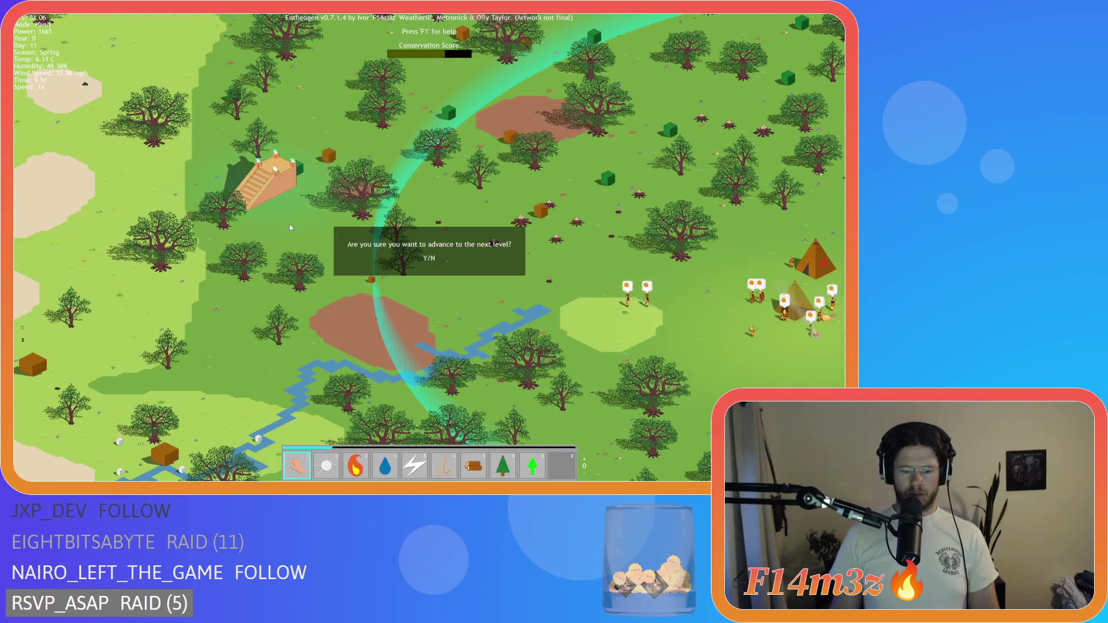
key("n")
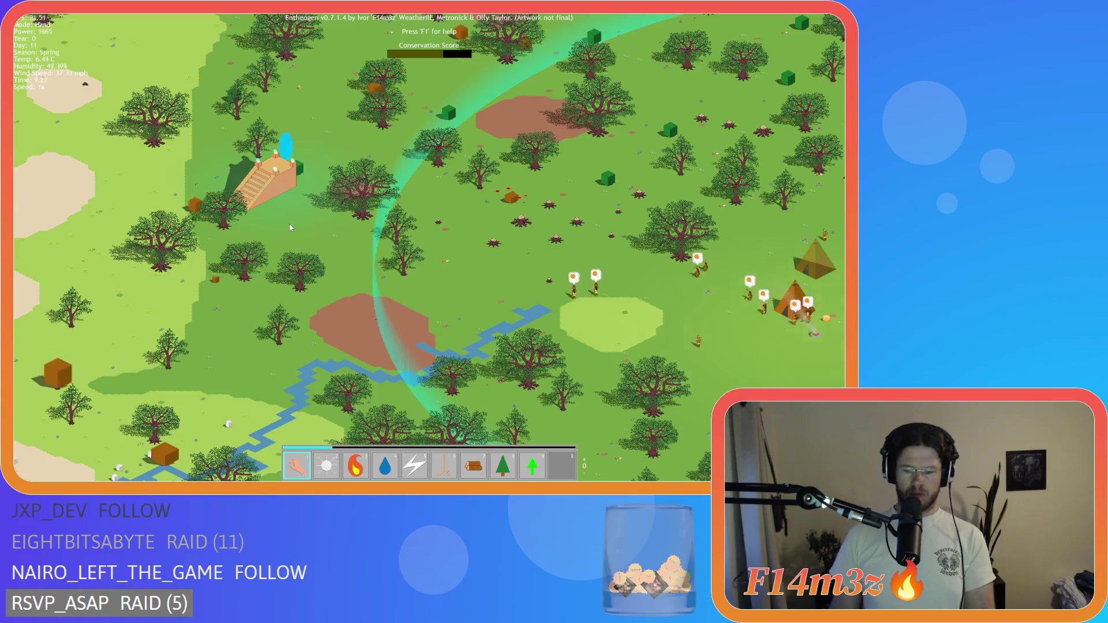
Watch the portal and villagers around the pyramid, then stop the debug run
scroll(289, 224, "up", 3)
key("w")
key("a")
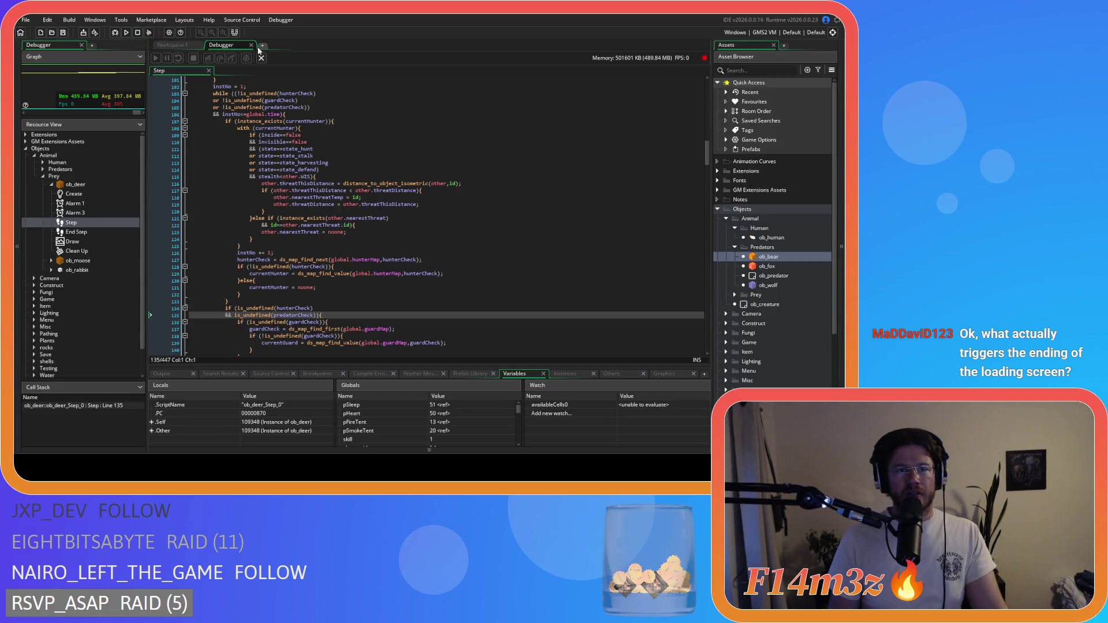
left_click(261, 57)
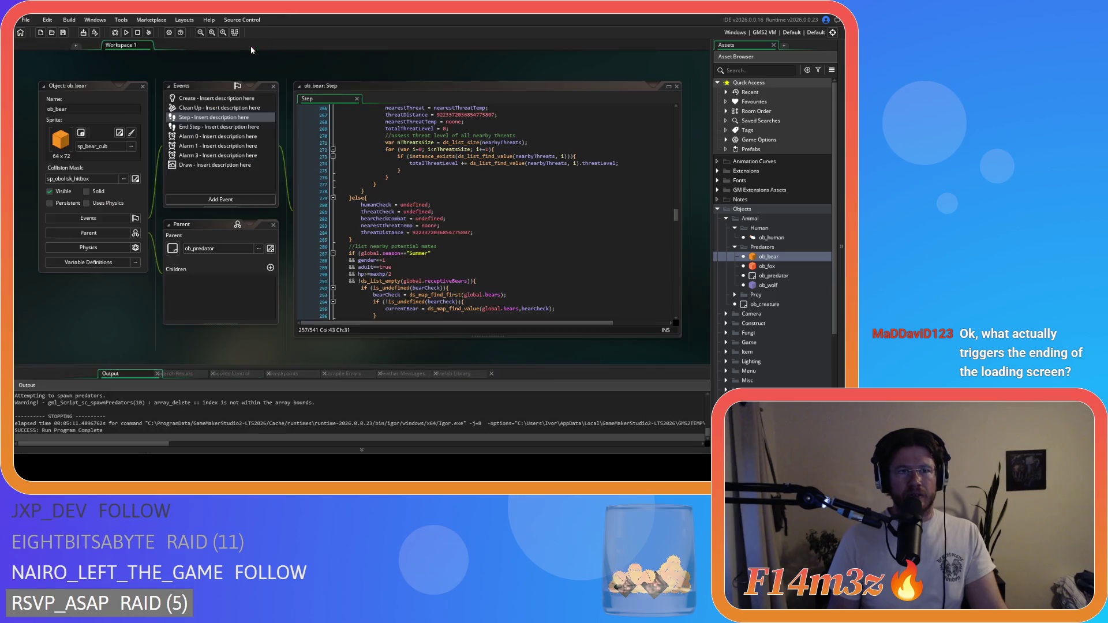
Open ob_loader from Objects > Game and inspect its sc_spawnPredators call
scroll(733, 295, "down", 3)
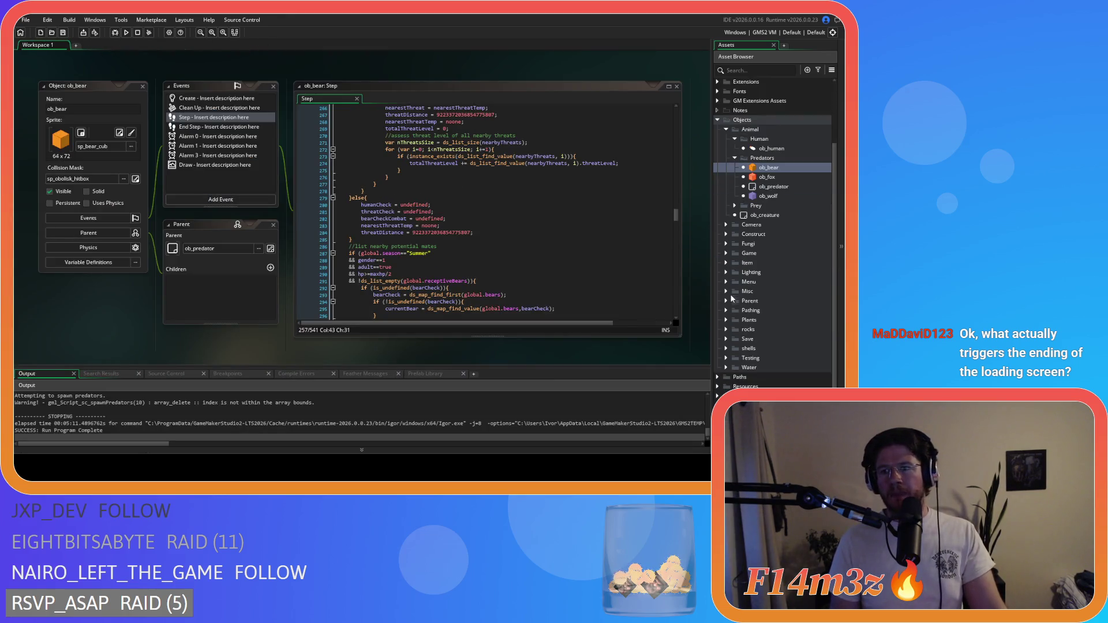
left_click(727, 257)
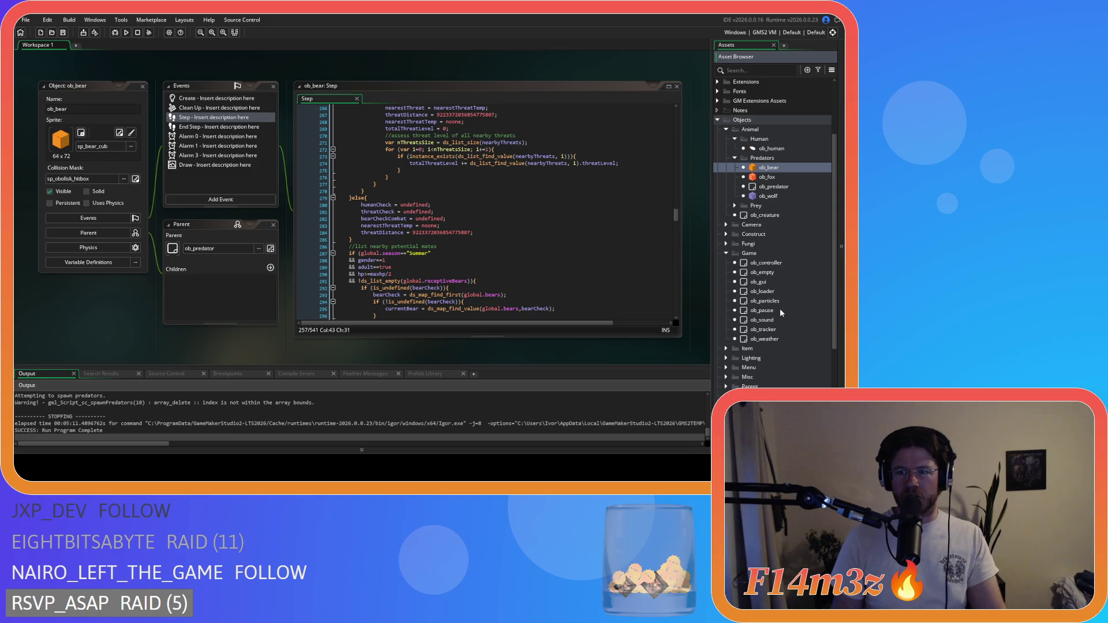
double_click(765, 292)
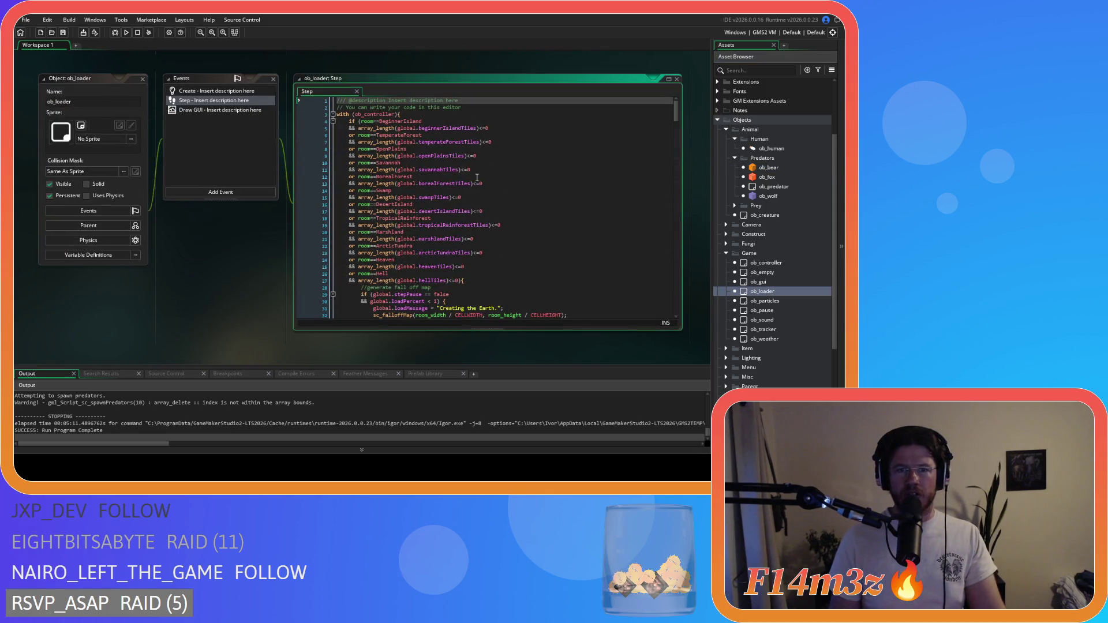
scroll(535, 176, "down", 5)
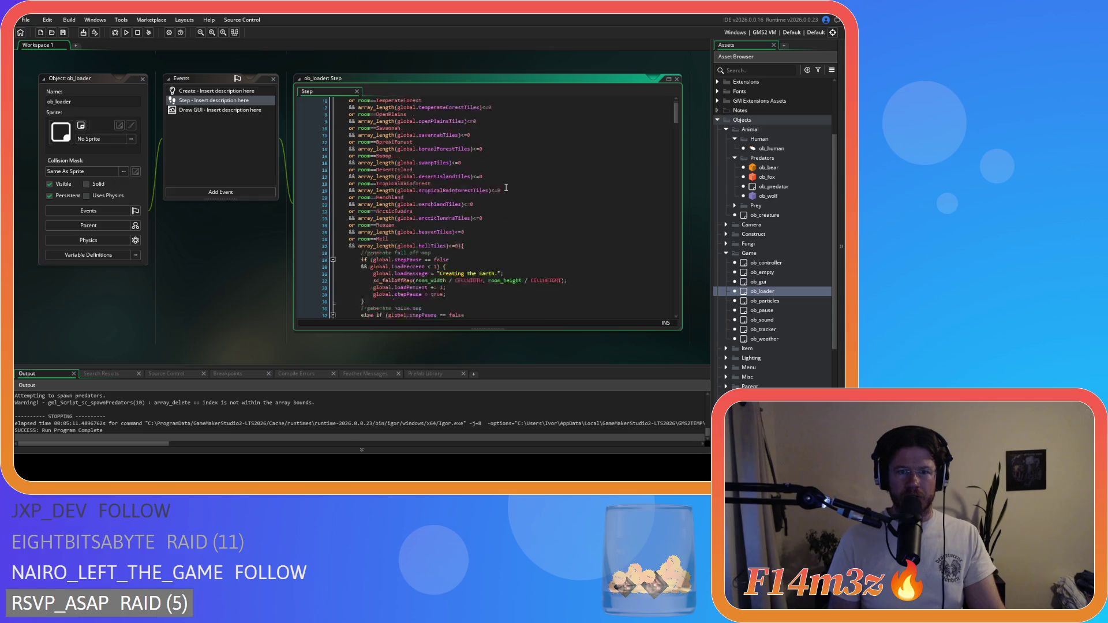
left_click_drag(676, 123, 679, 195)
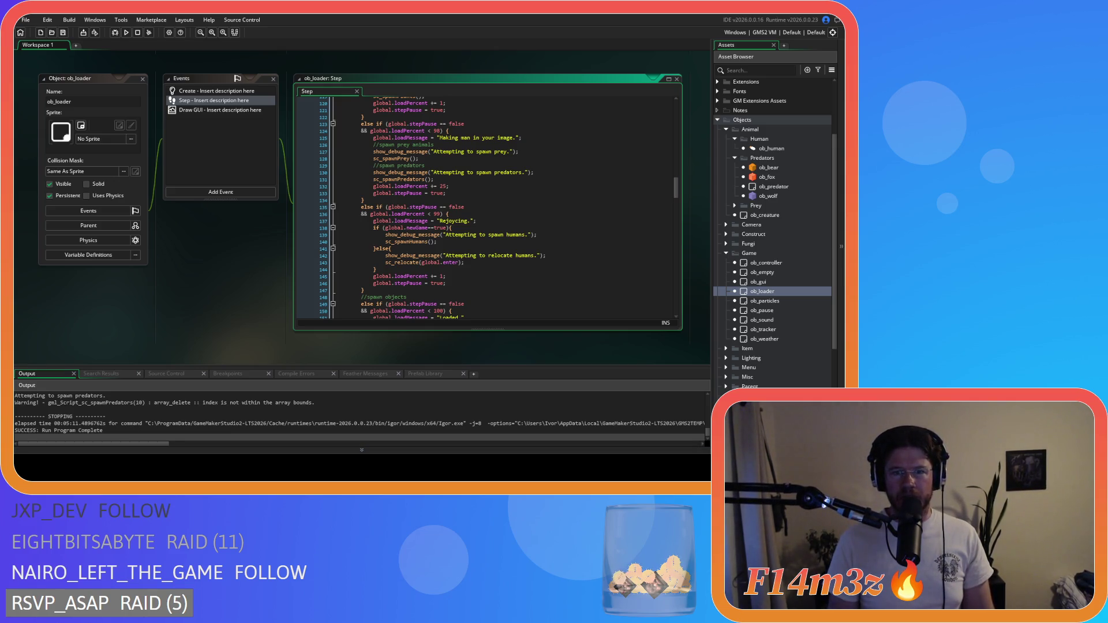
double_click(372, 179)
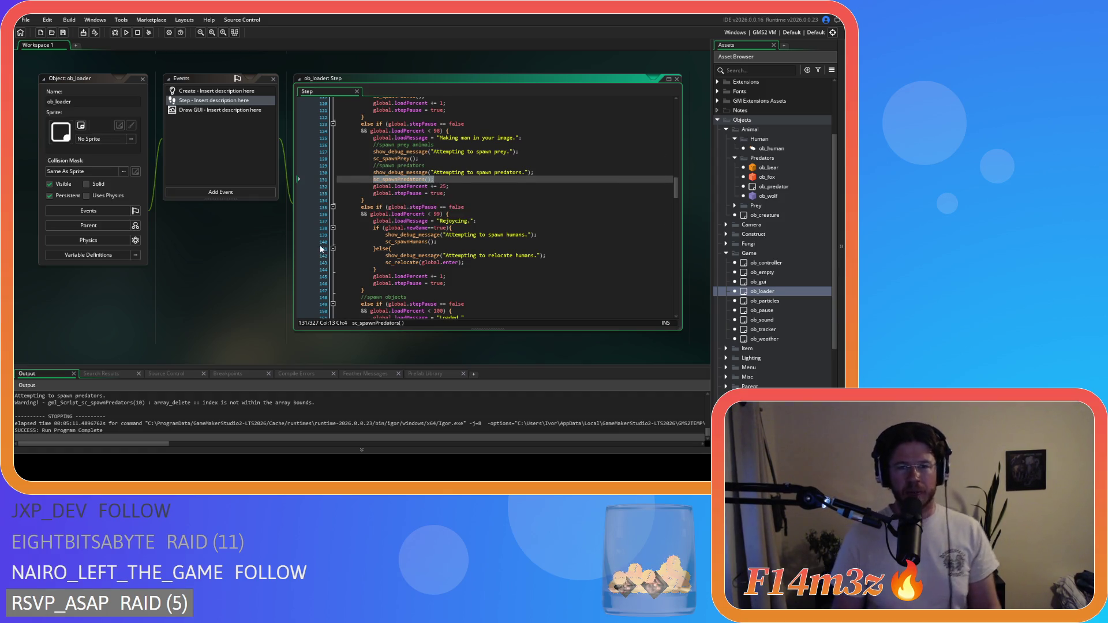
scroll(306, 251, "down", 1)
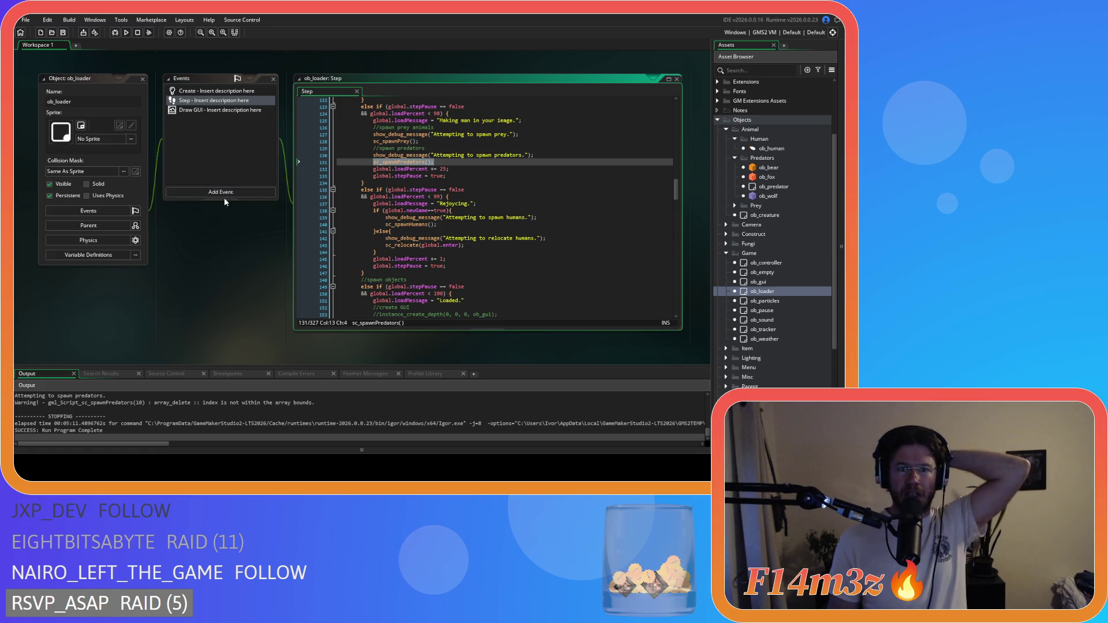
Inspect the sc_spawnHumans and sc_relocate calls and the line setting the 'Loaded.' message
mouse_move(385, 224)
left_mouse_down()
mouse_move(444, 224)
mouse_move(384, 225)
left_mouse_up()
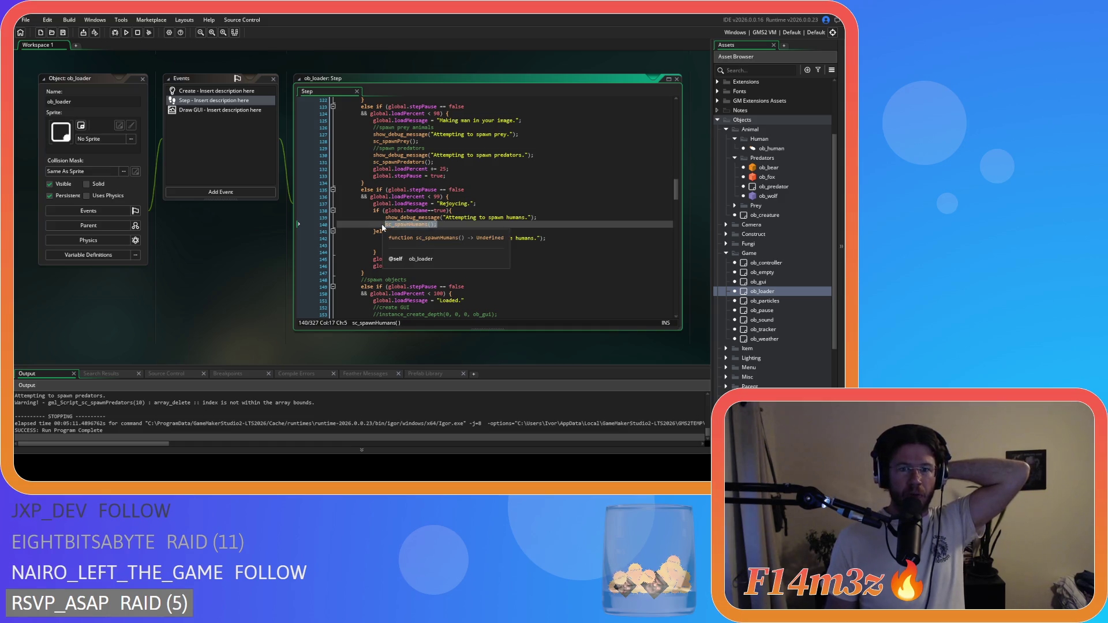
mouse_move(468, 245)
left_mouse_down()
mouse_move(385, 246)
mouse_move(420, 248)
left_mouse_up()
mouse_move(420, 248)
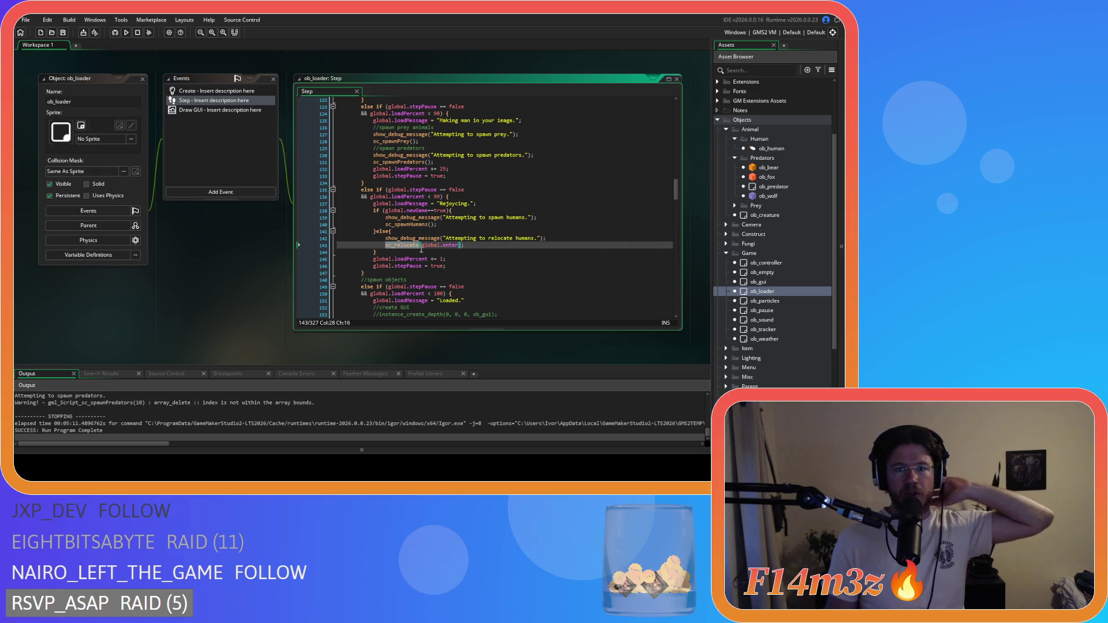
scroll(428, 251, "down", 5)
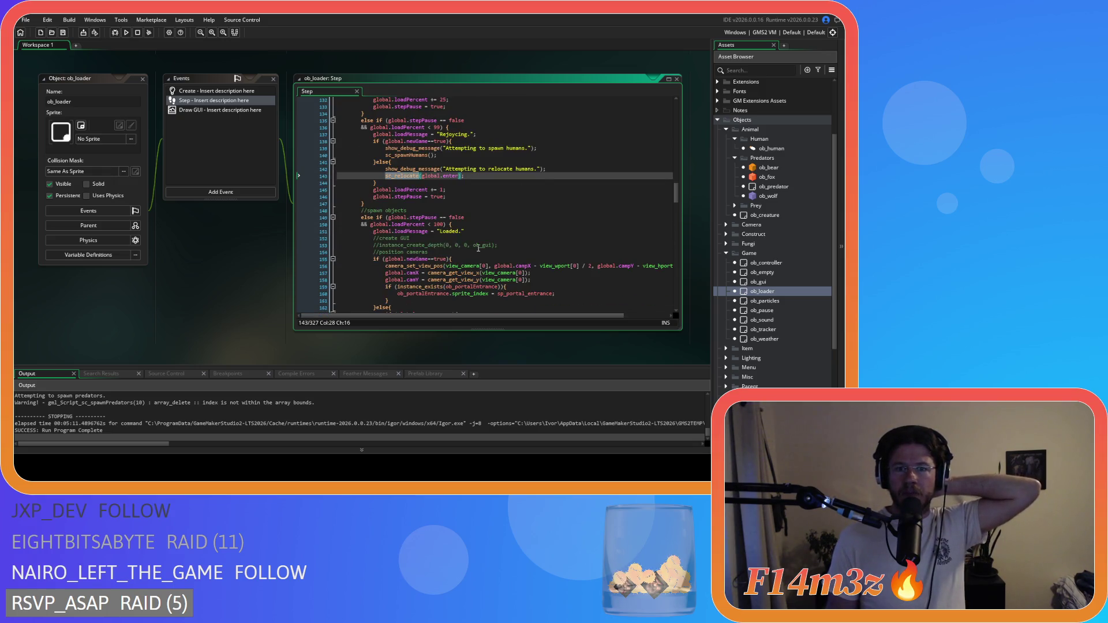
mouse_move(481, 238)
scroll(481, 238, "down", 1)
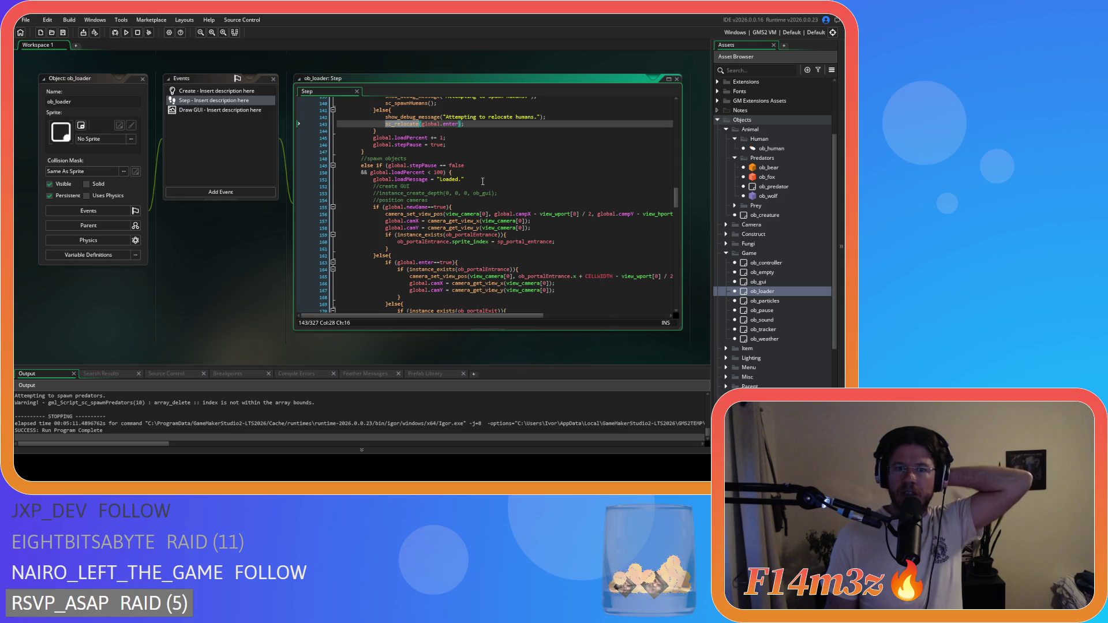
left_click_drag(361, 179, 479, 179)
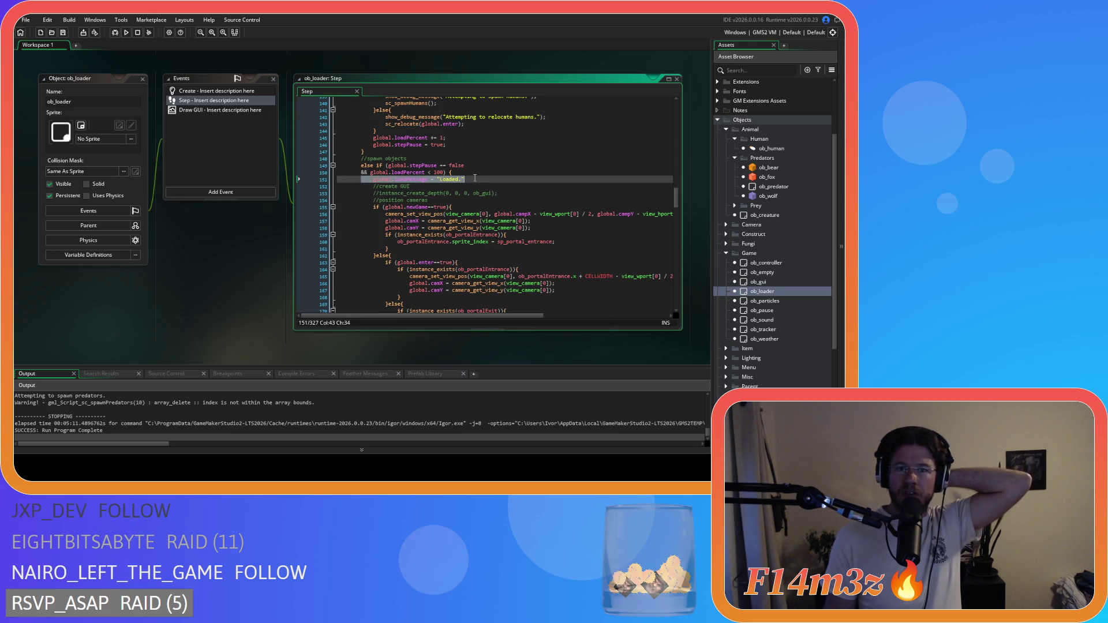
Scroll through the remaining Step loading stages and view the Draw GUI event code
scroll(495, 211, "down", 3)
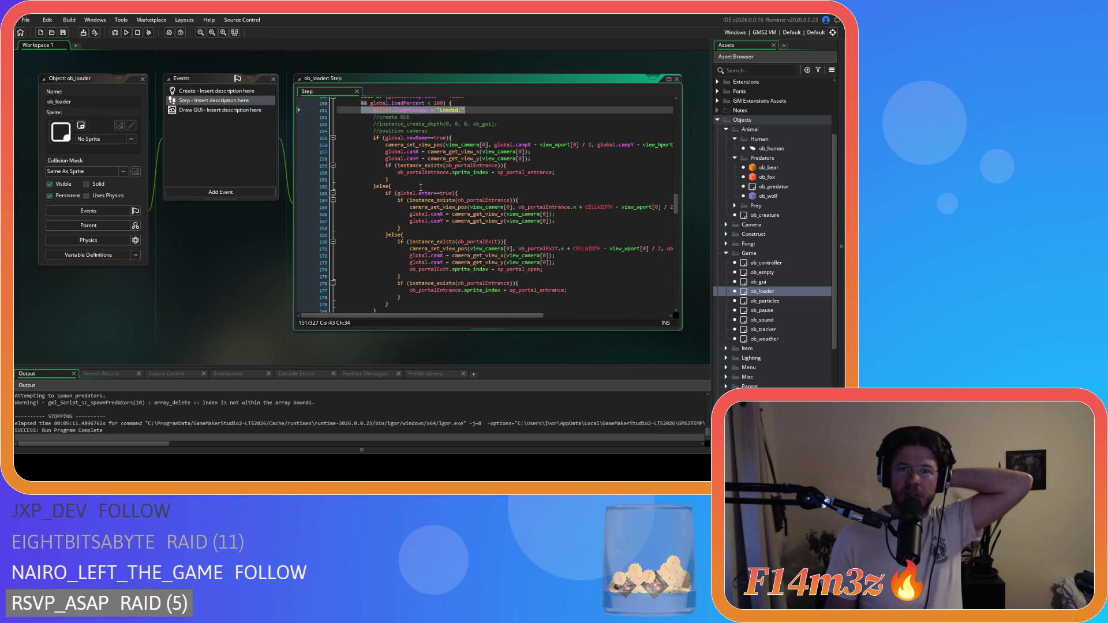
scroll(495, 211, "down", 3)
scroll(504, 259, "up", 2)
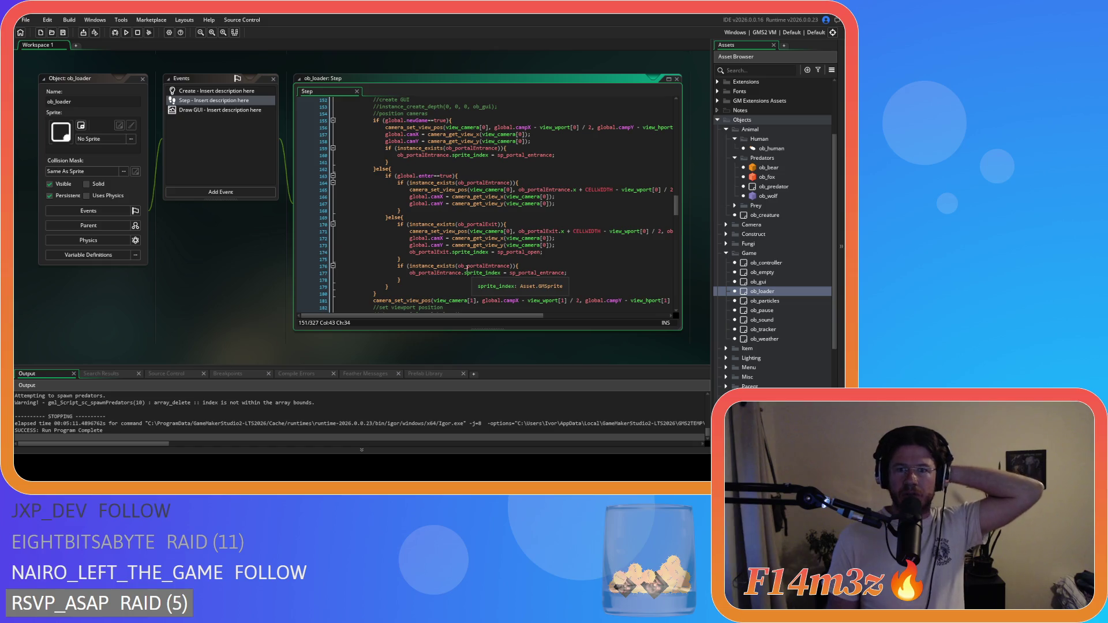
scroll(465, 269, "down", 2)
scroll(465, 268, "down", 3)
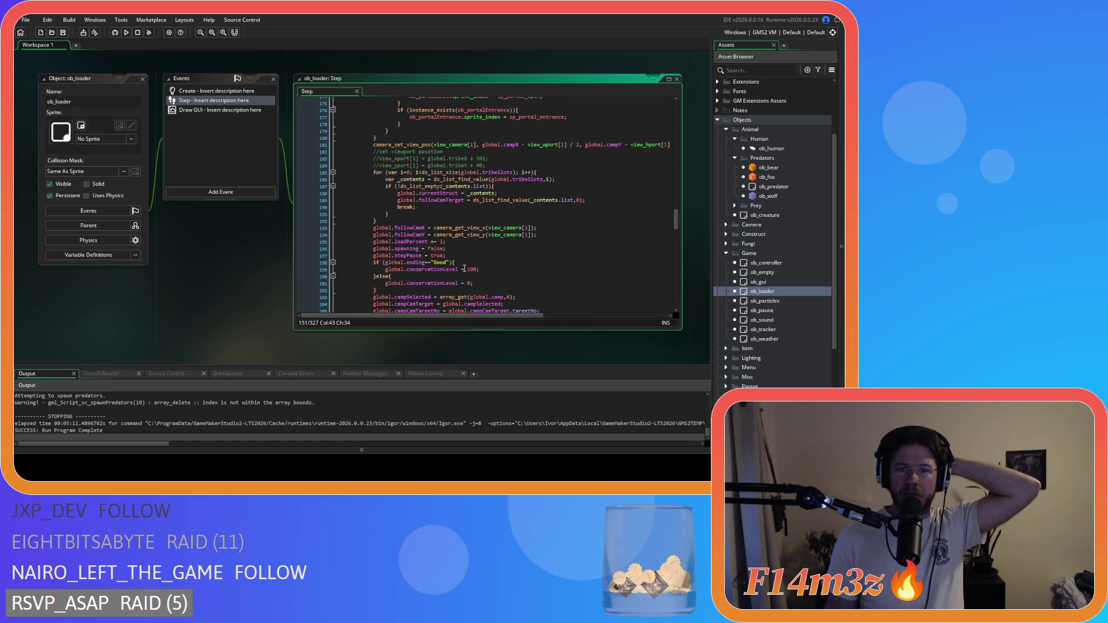
scroll(464, 269, "down", 6)
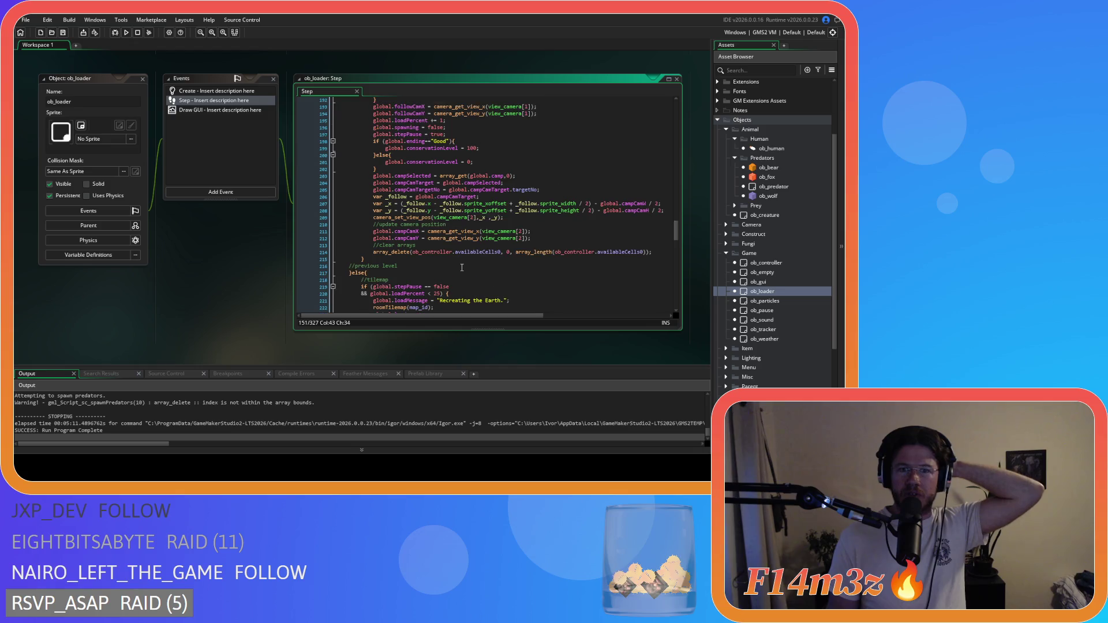
left_click(210, 111)
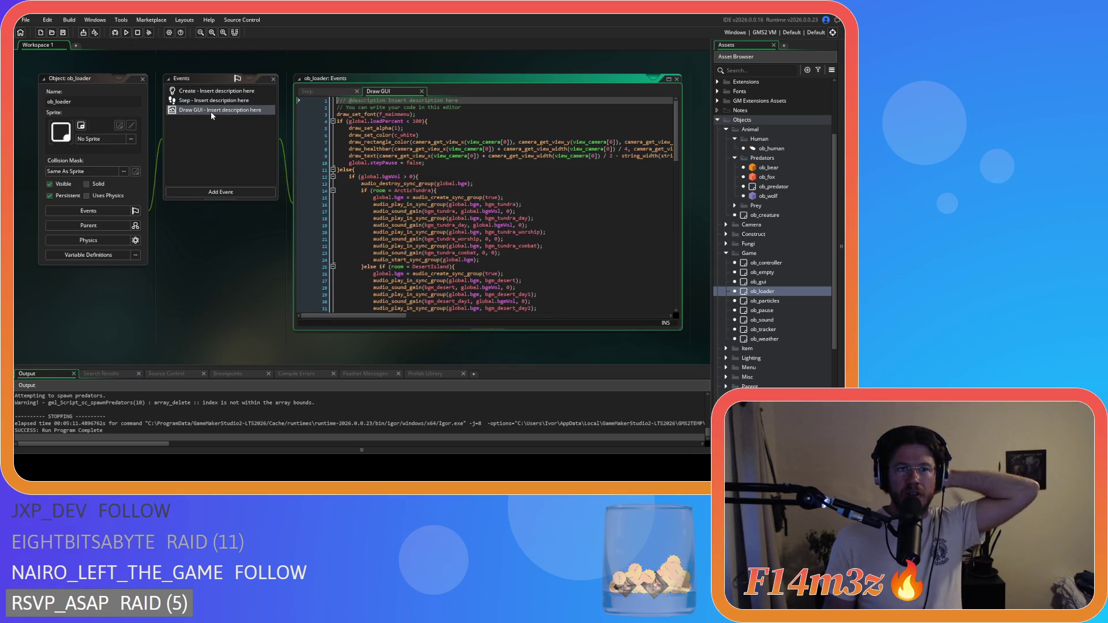
scroll(427, 189, "down", 12)
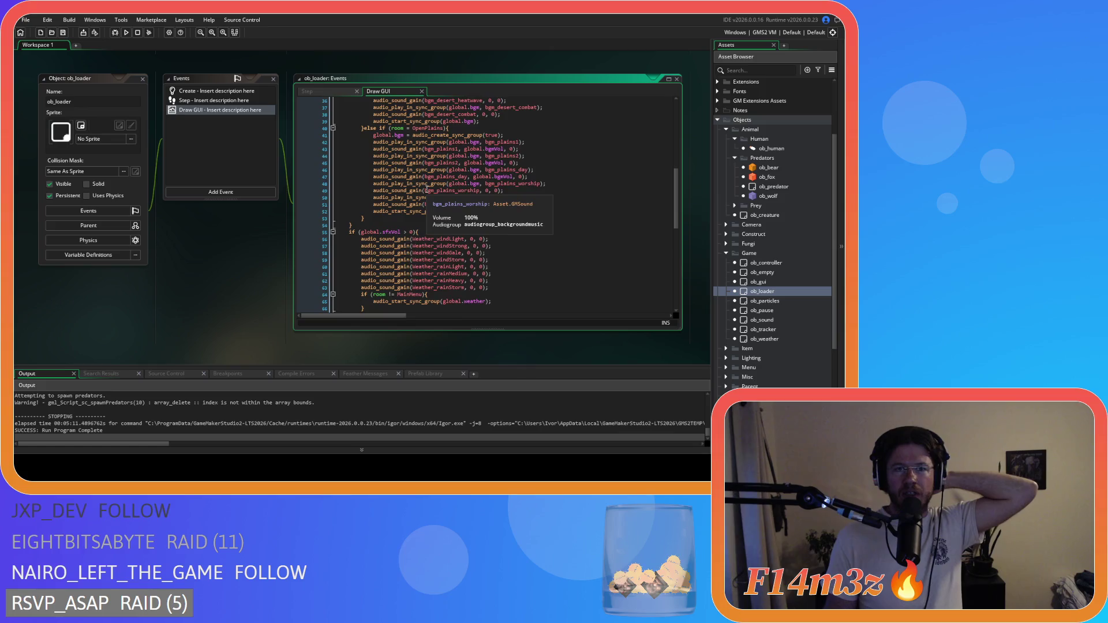
scroll(427, 190, "down", 9)
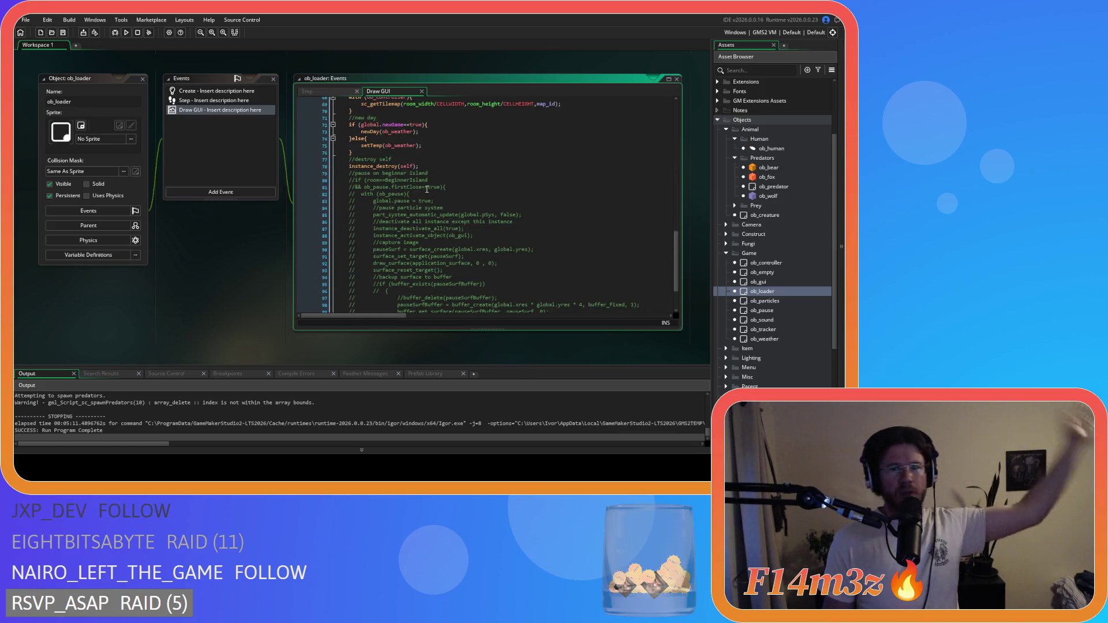
scroll(395, 201, "up", 2)
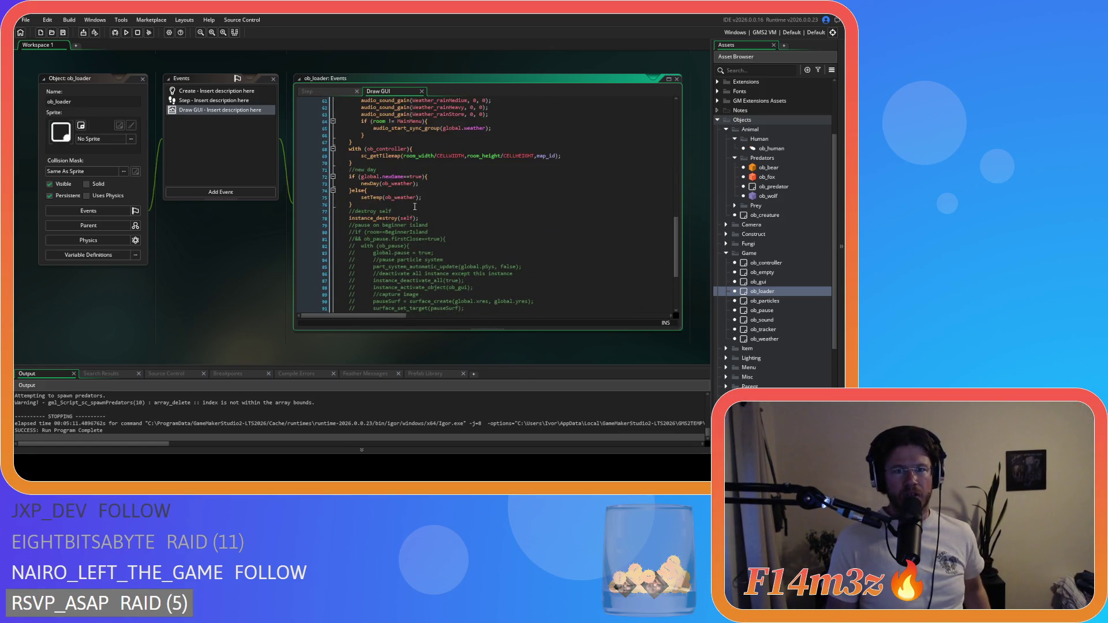
scroll(414, 207, "up", 20)
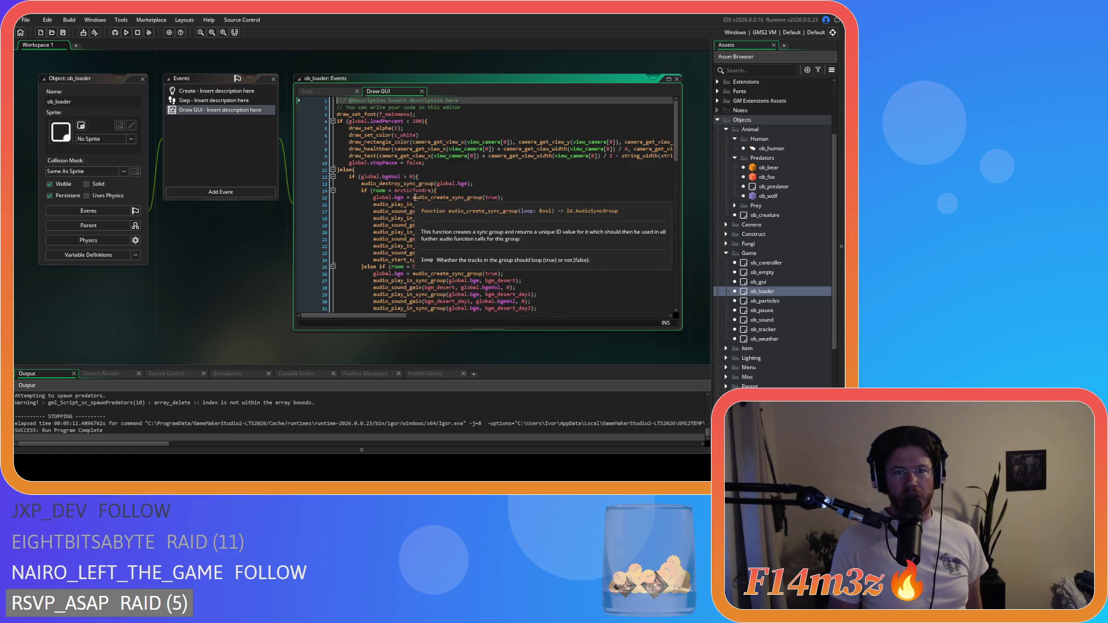
left_click(428, 121)
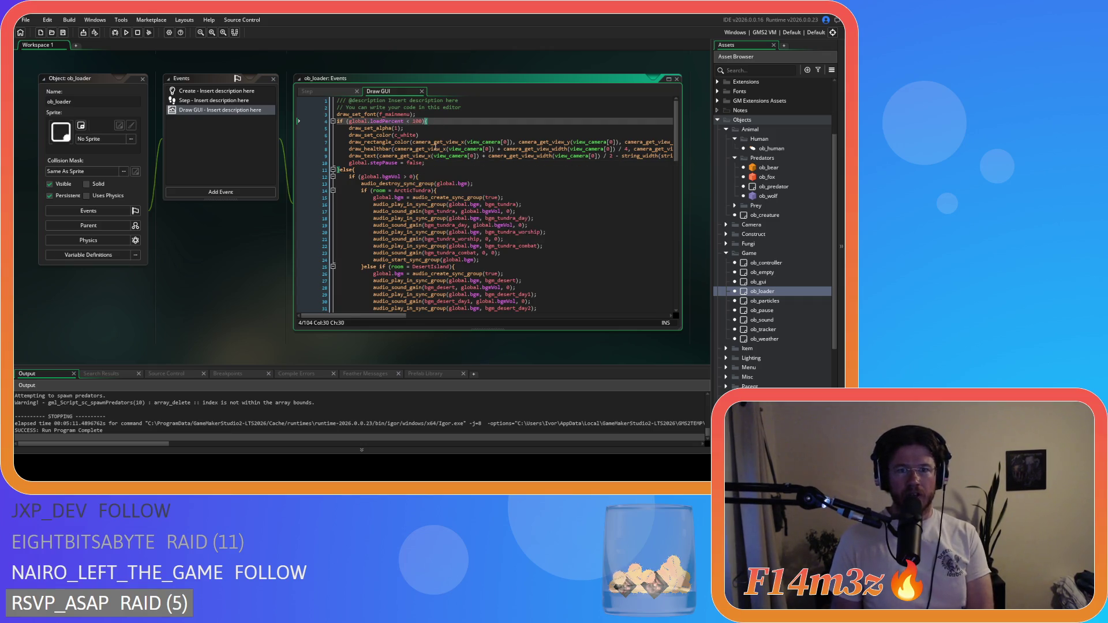
scroll(437, 142, "down", 20)
scroll(379, 187, "up", 5)
scroll(391, 221, "down", 1)
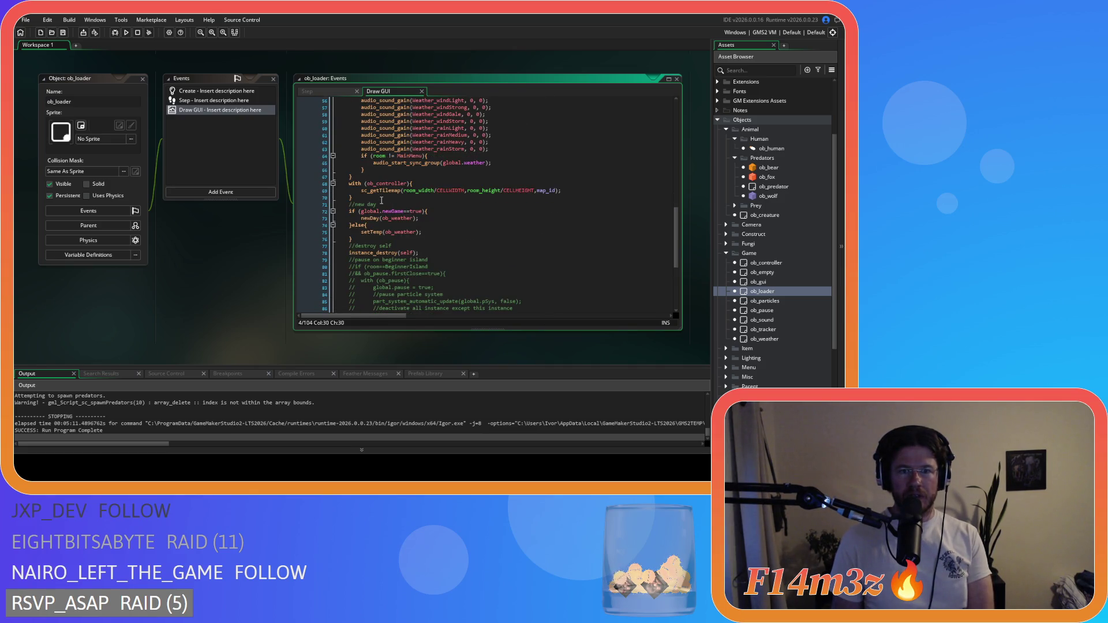
scroll(420, 219, "down", 1)
scroll(385, 235, "down", 1)
left_click_drag(365, 219, 440, 219)
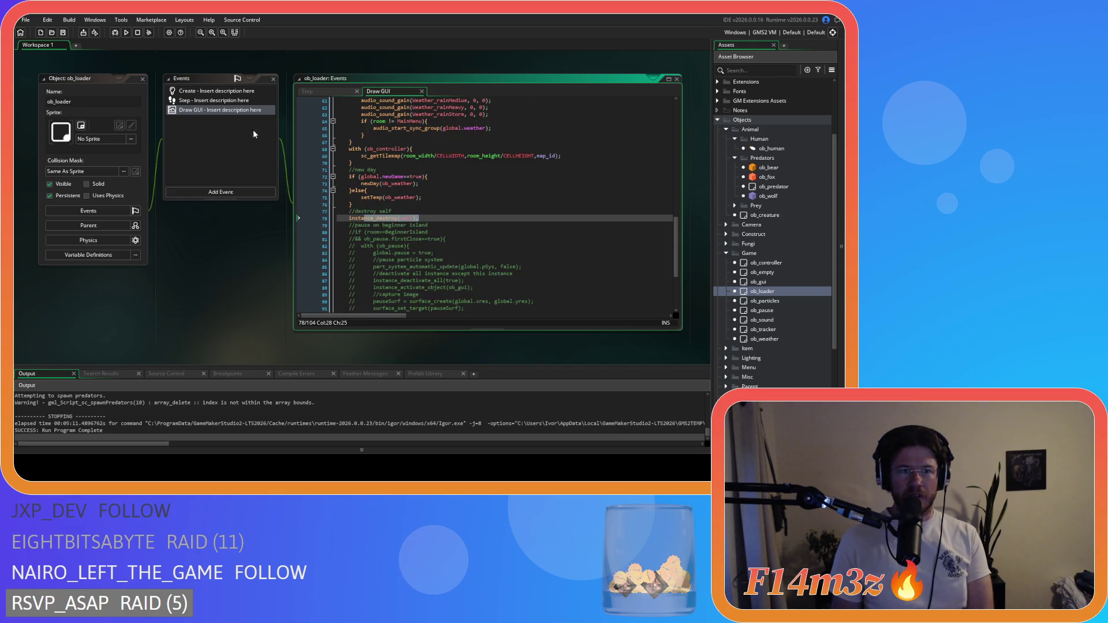
left_click(67, 102)
left_click_drag(380, 218, 432, 220)
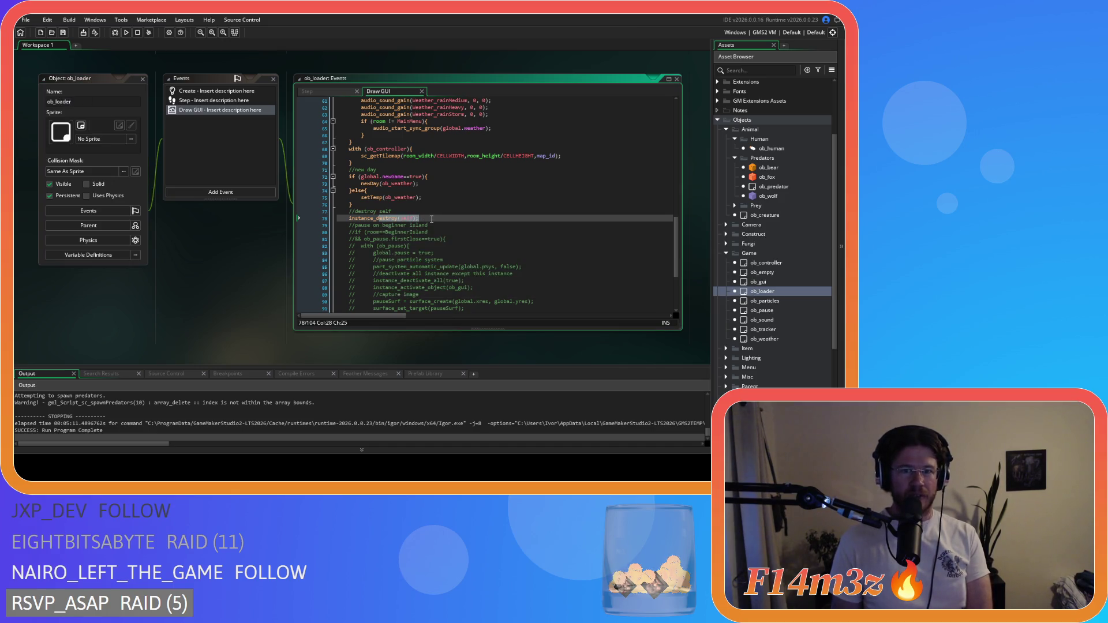
scroll(432, 220, "up", 3)
scroll(403, 271, "down", 3)
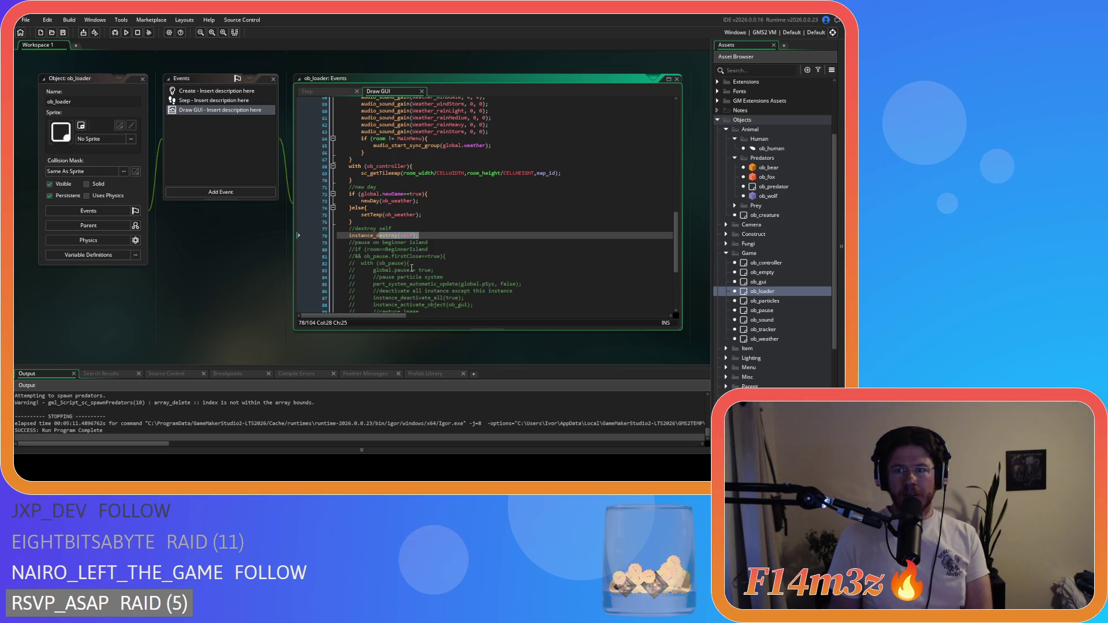
right_click(228, 249)
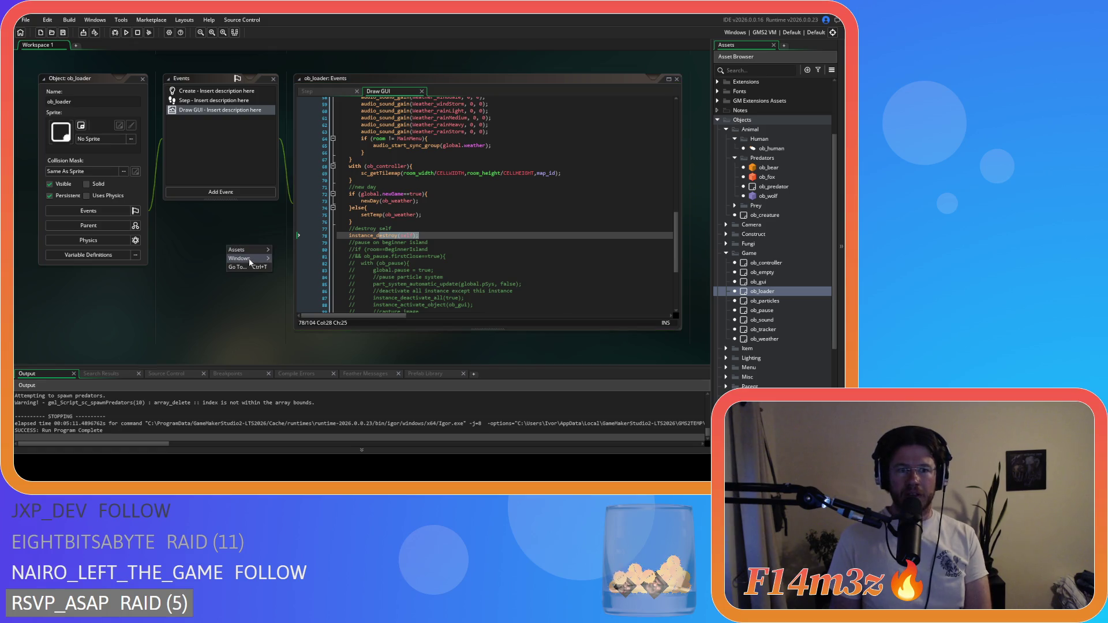
Select the instance_destroy(self) call on line 78, then open ob_human's Step event code
left_click(368, 236)
left_click_drag(349, 236, 418, 235)
left_click(59, 101)
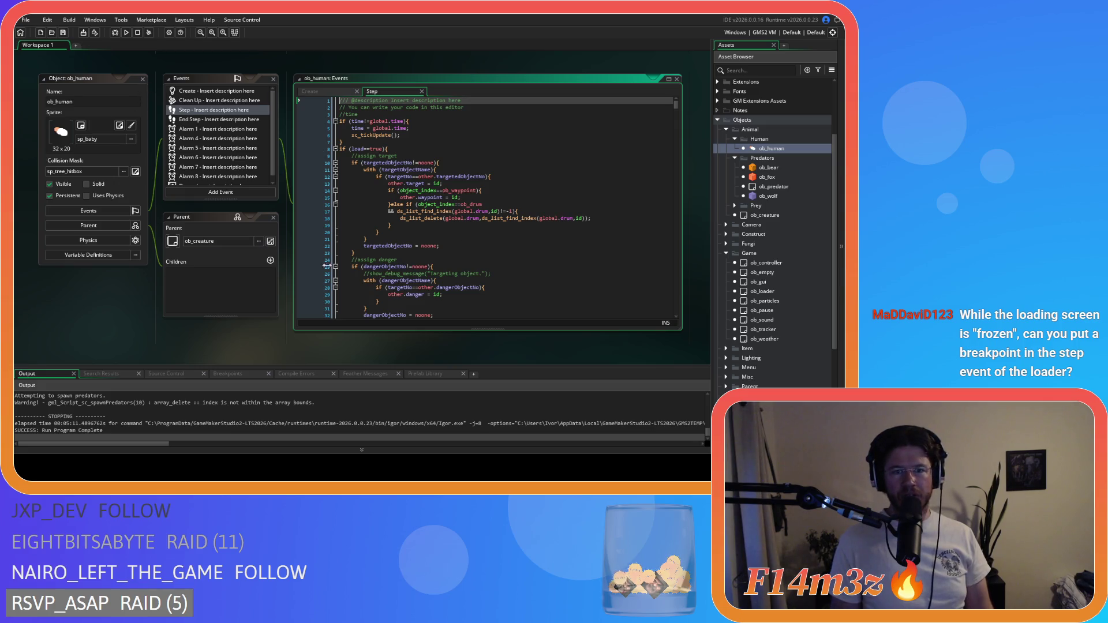
Read through ob_human's Step code past the timeStop check at line 350 to around line 420
scroll(467, 240, "down", 20)
scroll(466, 240, "down", 5)
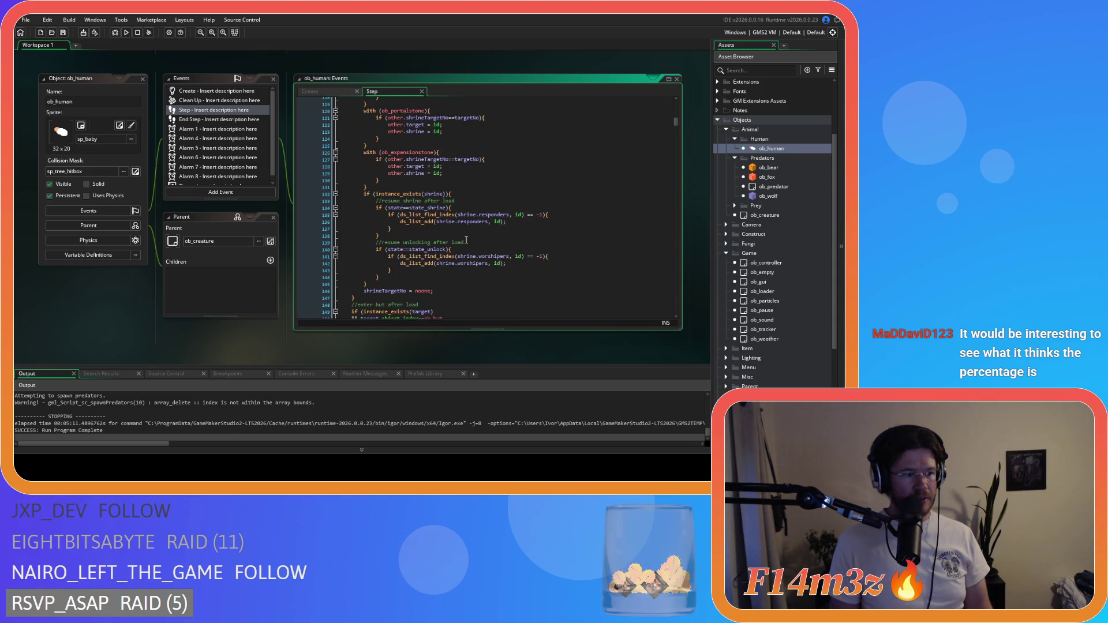
scroll(467, 240, "down", 20)
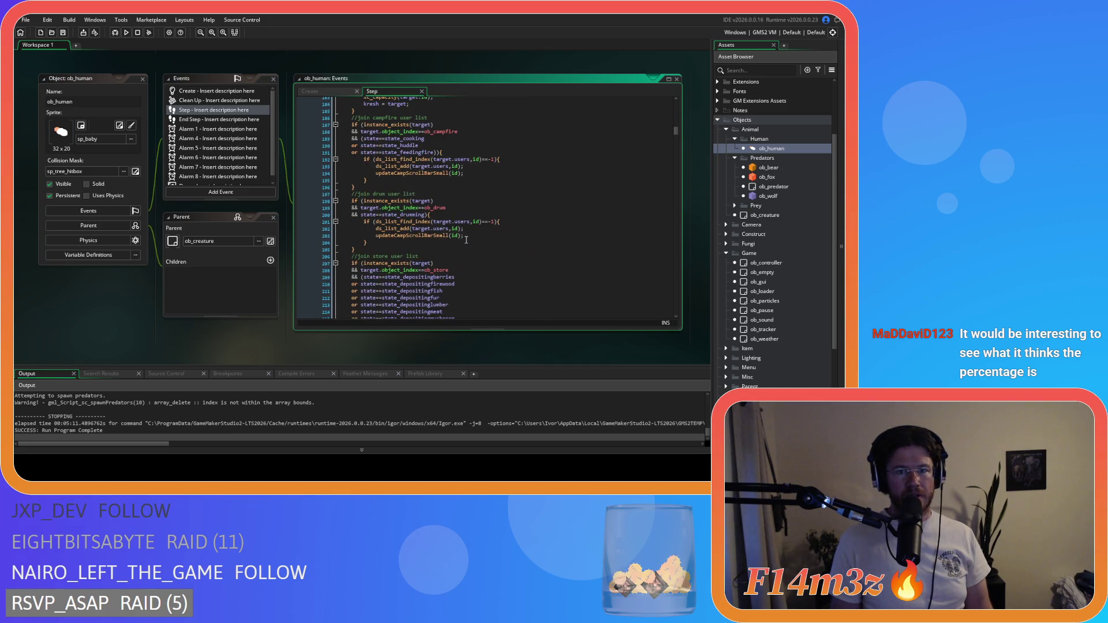
scroll(467, 240, "down", 13)
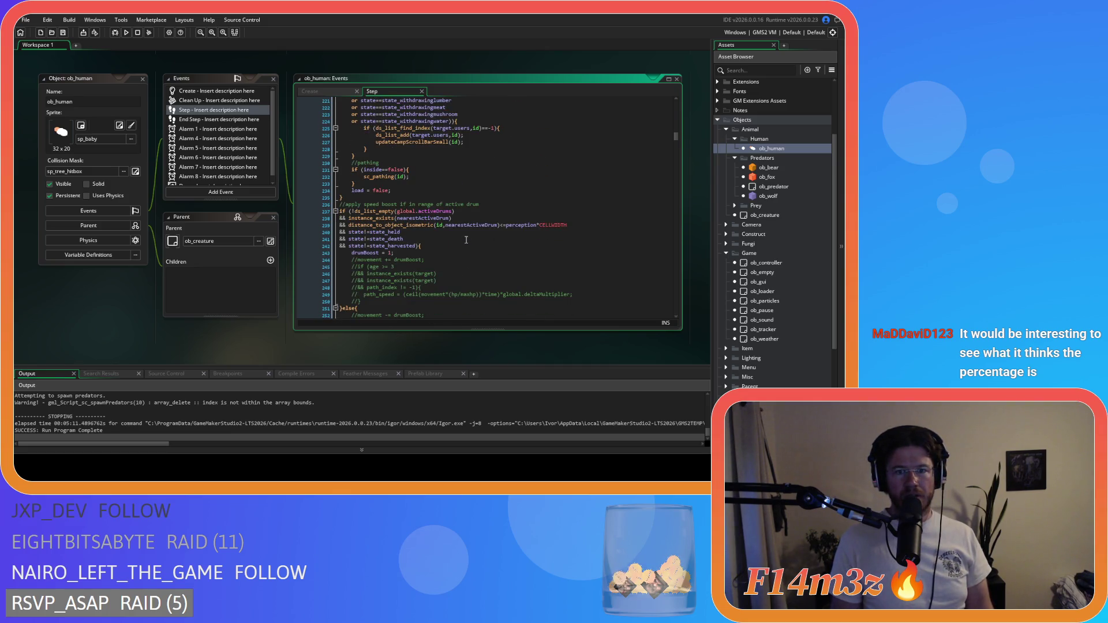
scroll(467, 240, "down", 10)
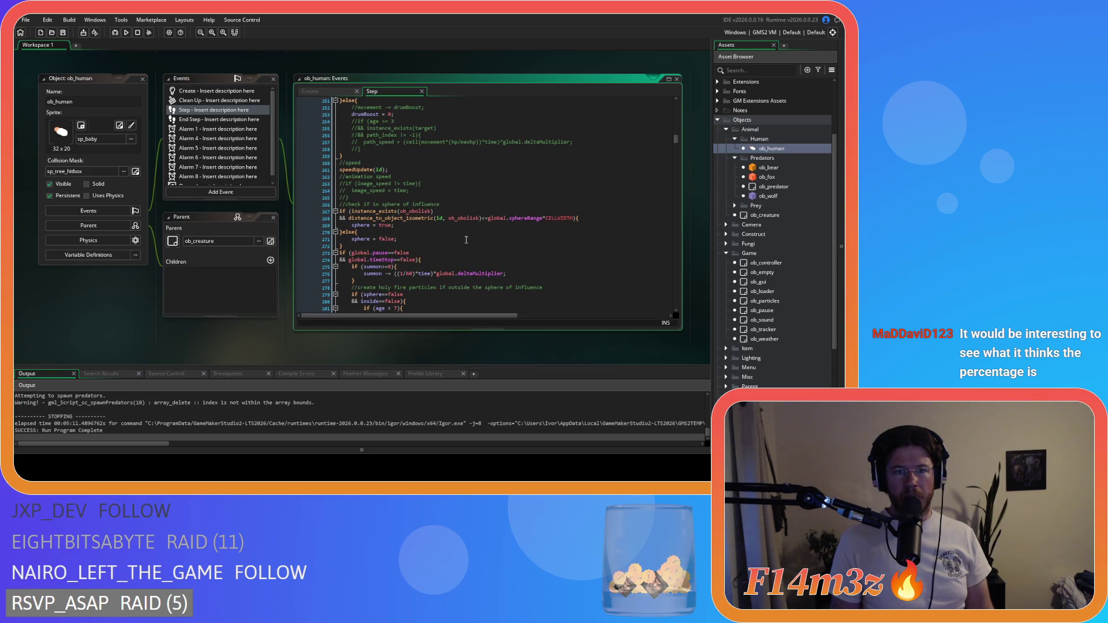
scroll(466, 240, "down", 20)
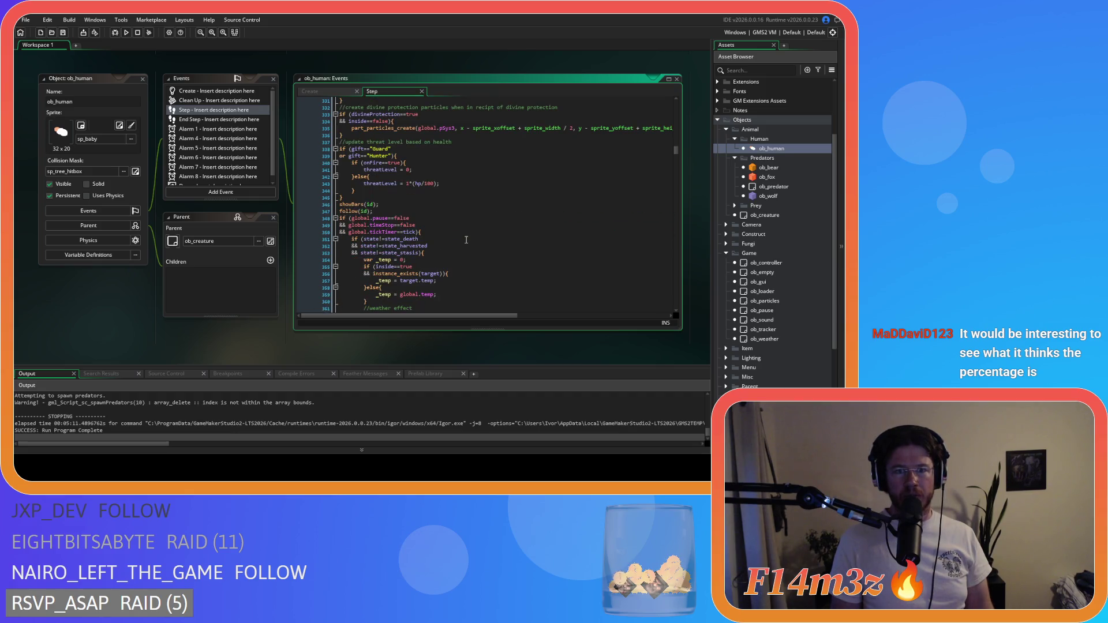
left_click(466, 233)
scroll(465, 232, "down", 5)
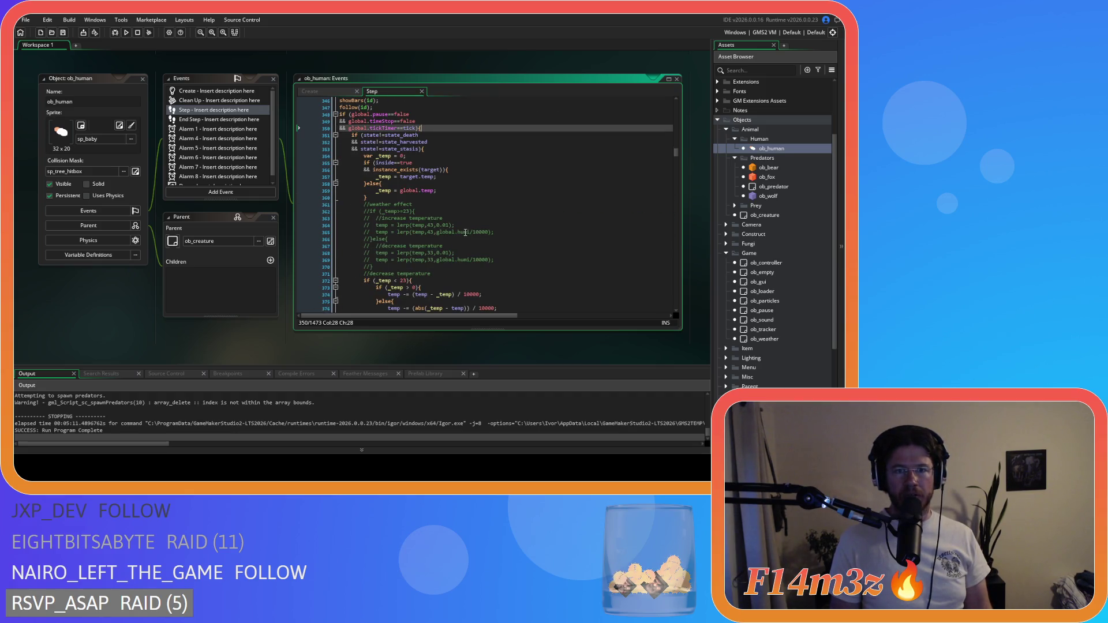
scroll(465, 233, "down", 20)
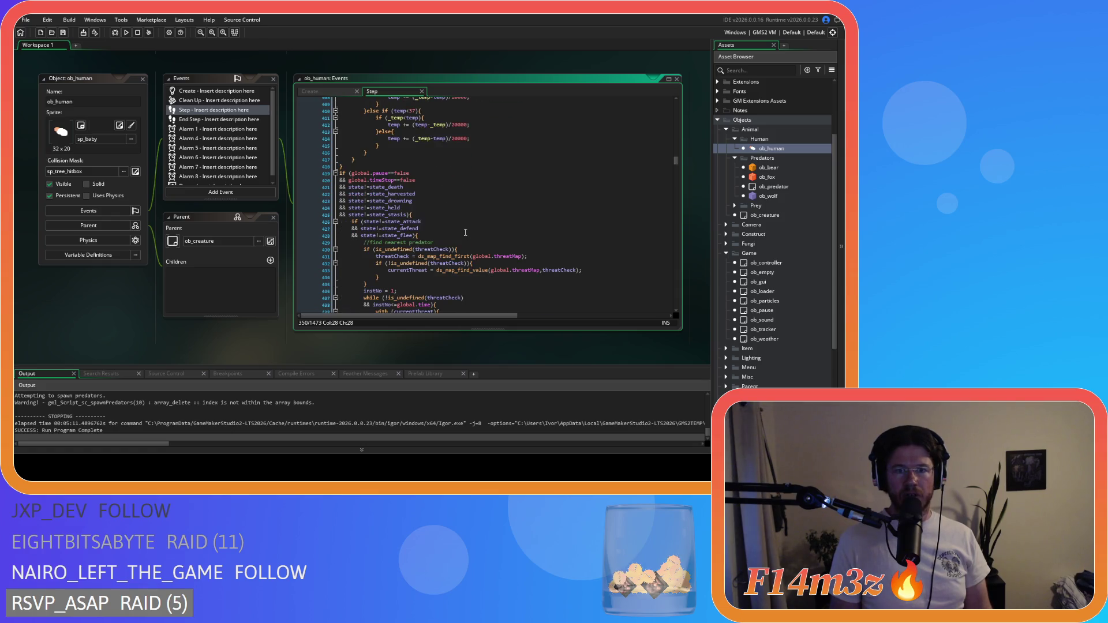
scroll(465, 233, "down", 5)
scroll(465, 232, "up", 8)
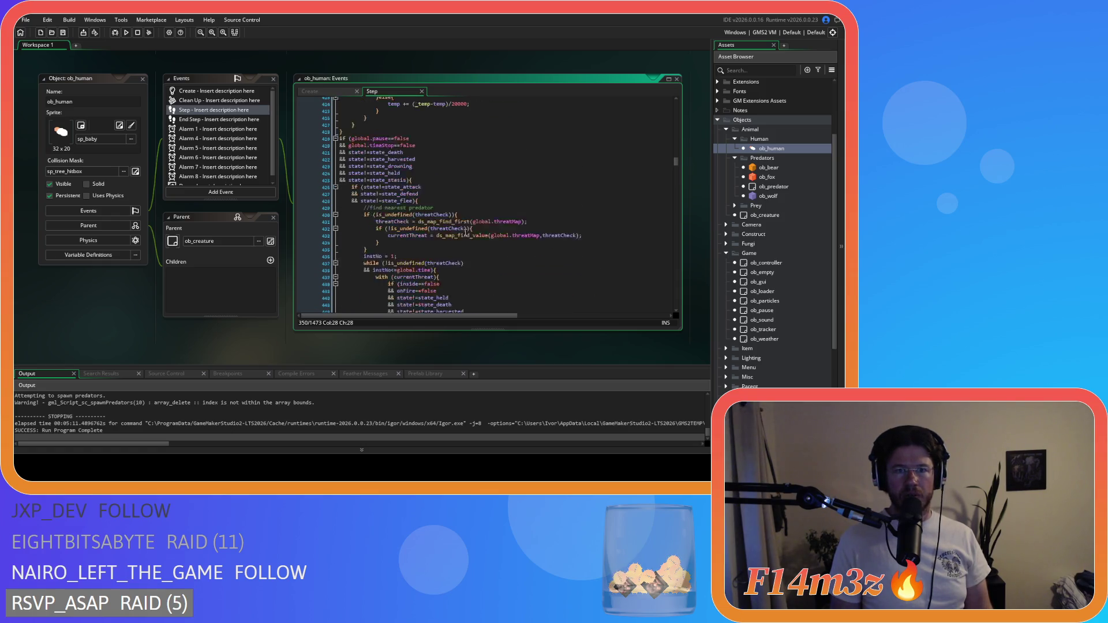
scroll(139, 222, "up", 3)
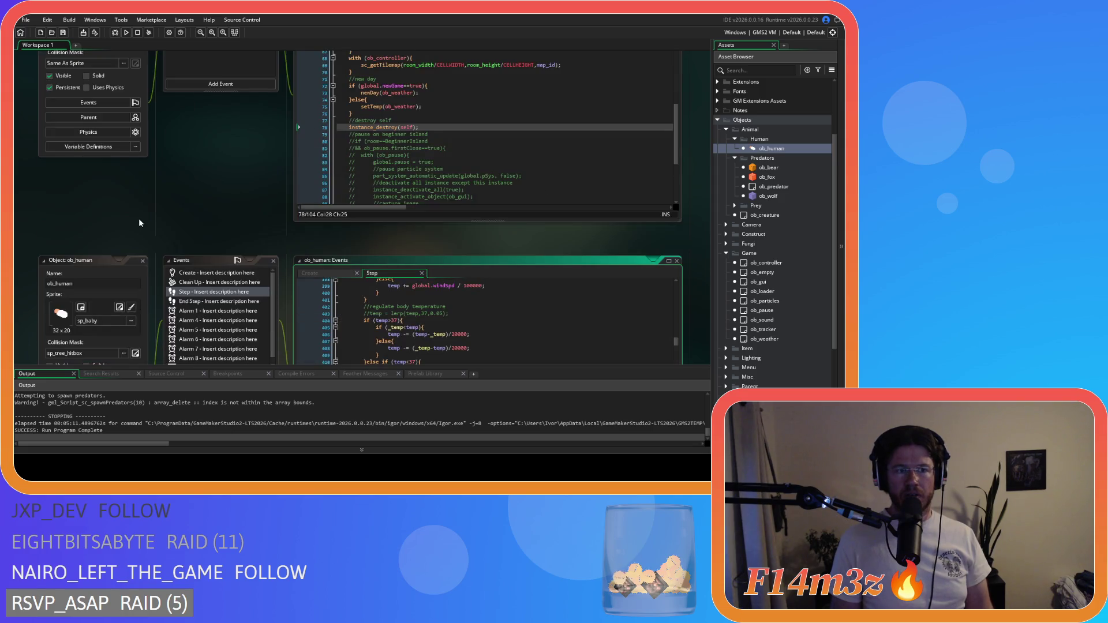
Close the ob_human editors and show ob_loader's Step code at the 'Rejoycing.' stage, lines 119–144
left_click(142, 261)
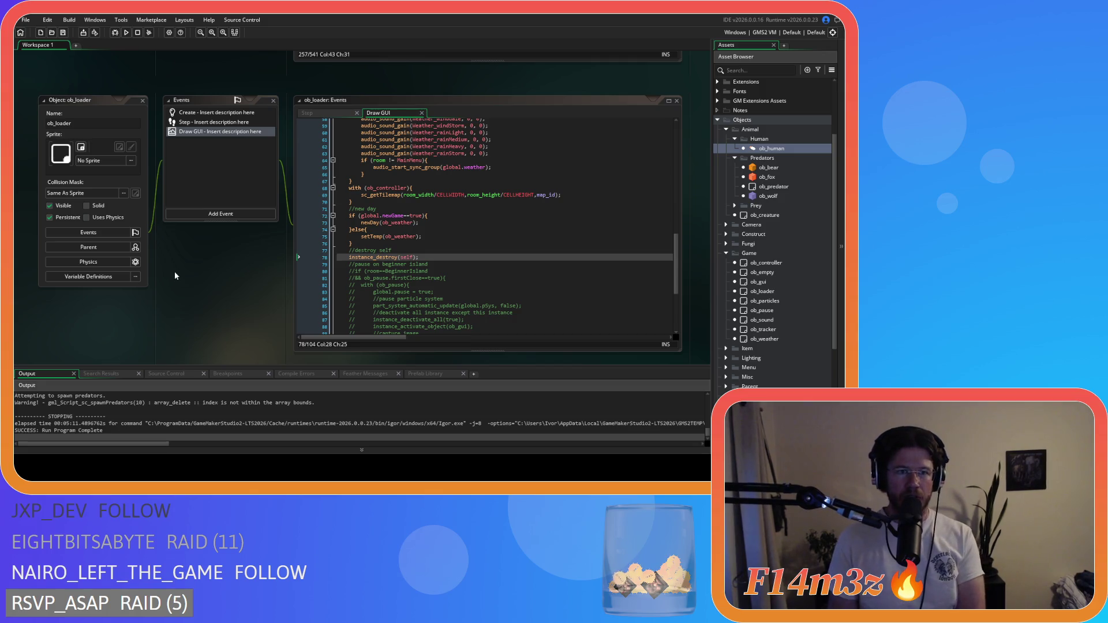
left_click(343, 116)
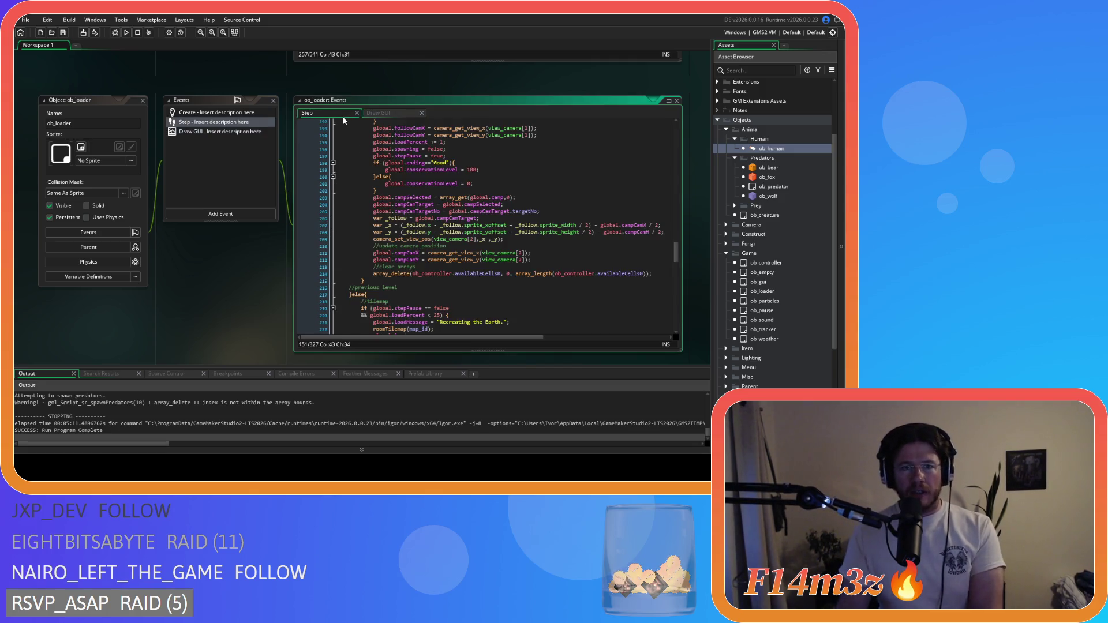
scroll(434, 276, "up", 3)
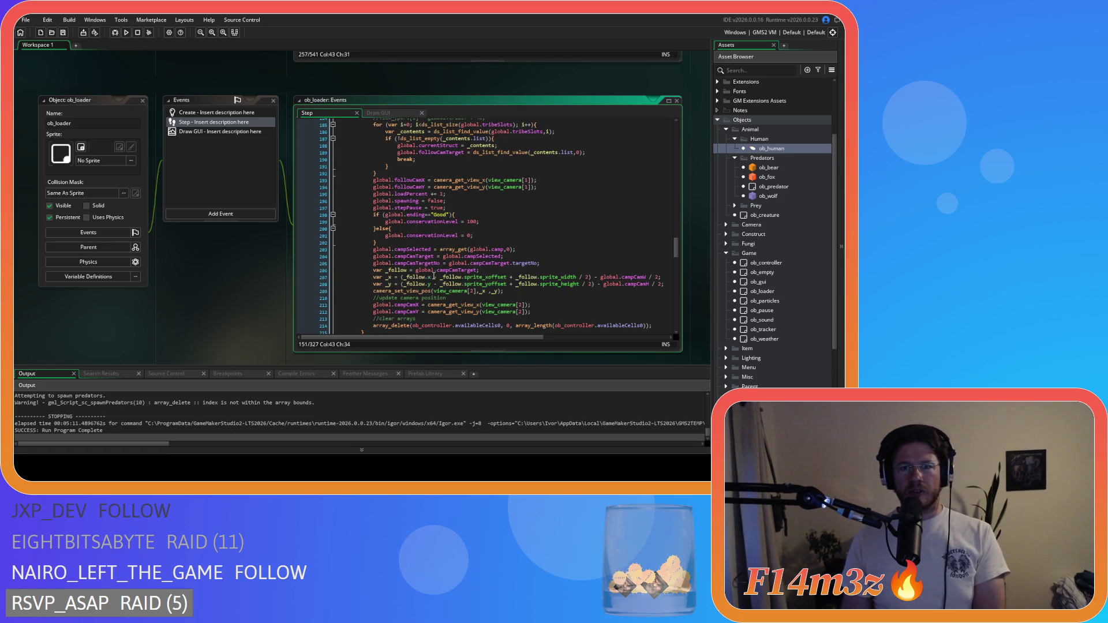
scroll(434, 276, "down", 3)
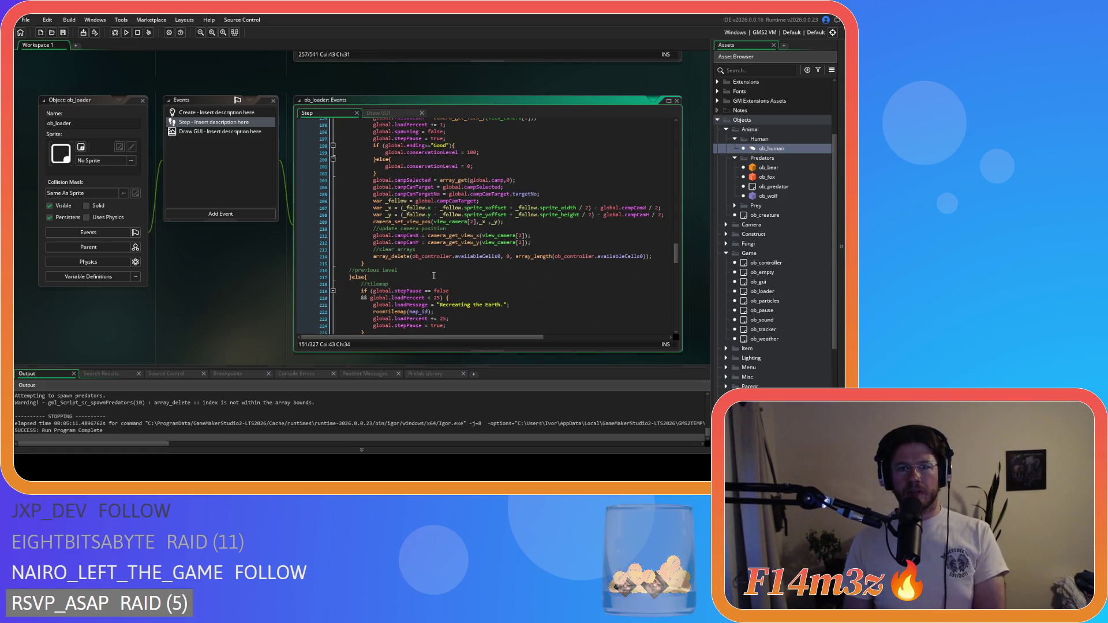
scroll(435, 276, "down", 3)
scroll(434, 276, "up", 6)
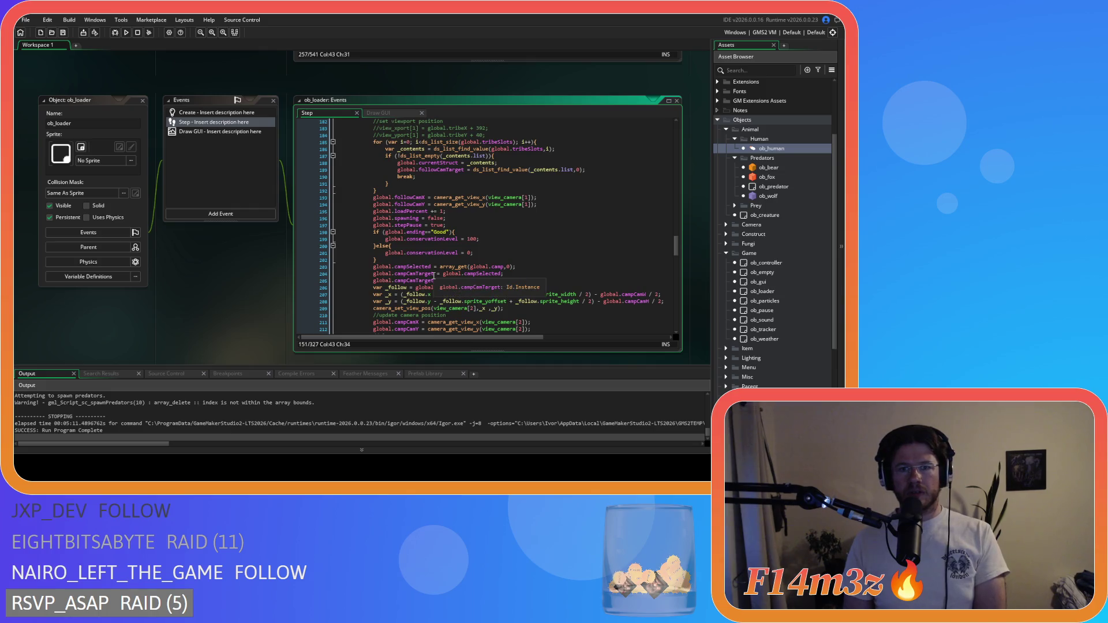
scroll(434, 276, "down", 3)
scroll(434, 276, "up", 15)
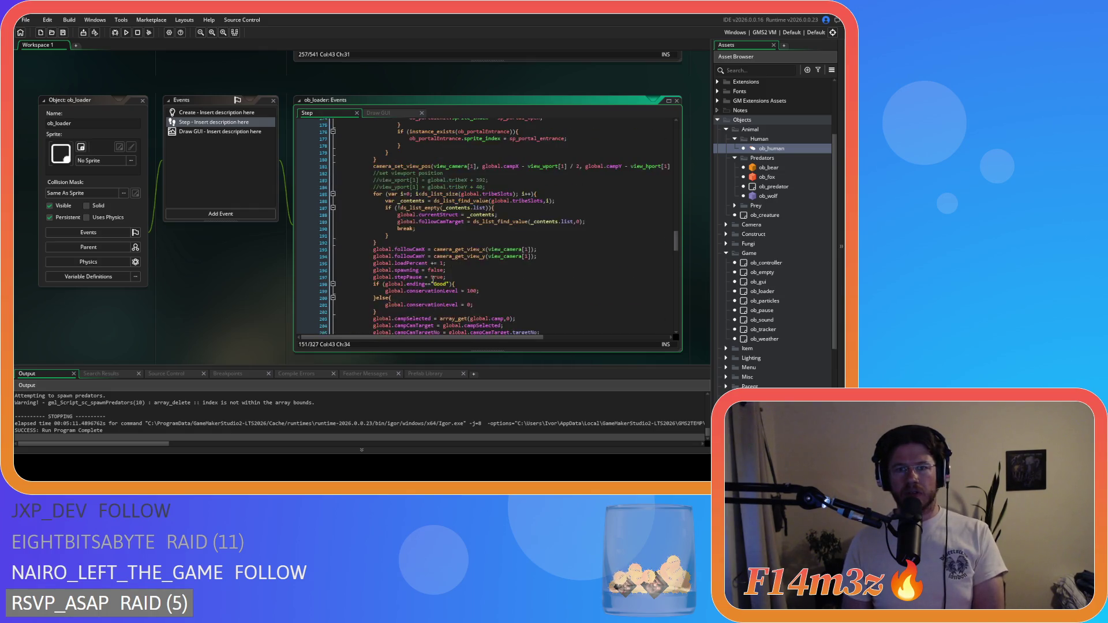
scroll(432, 279, "up", 4)
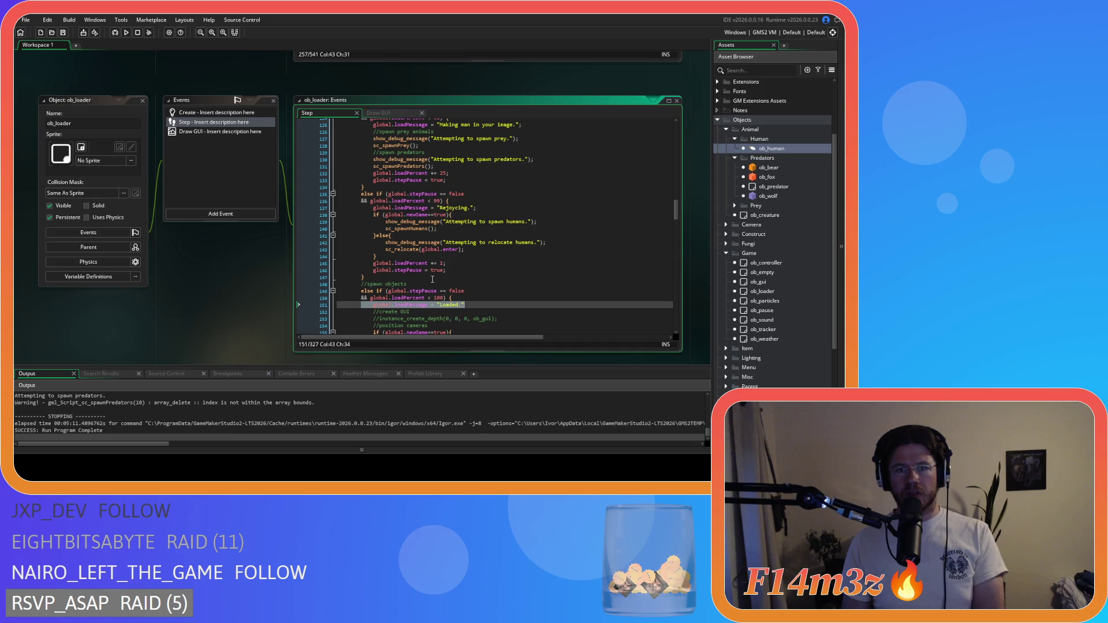
scroll(370, 242, "up", 2)
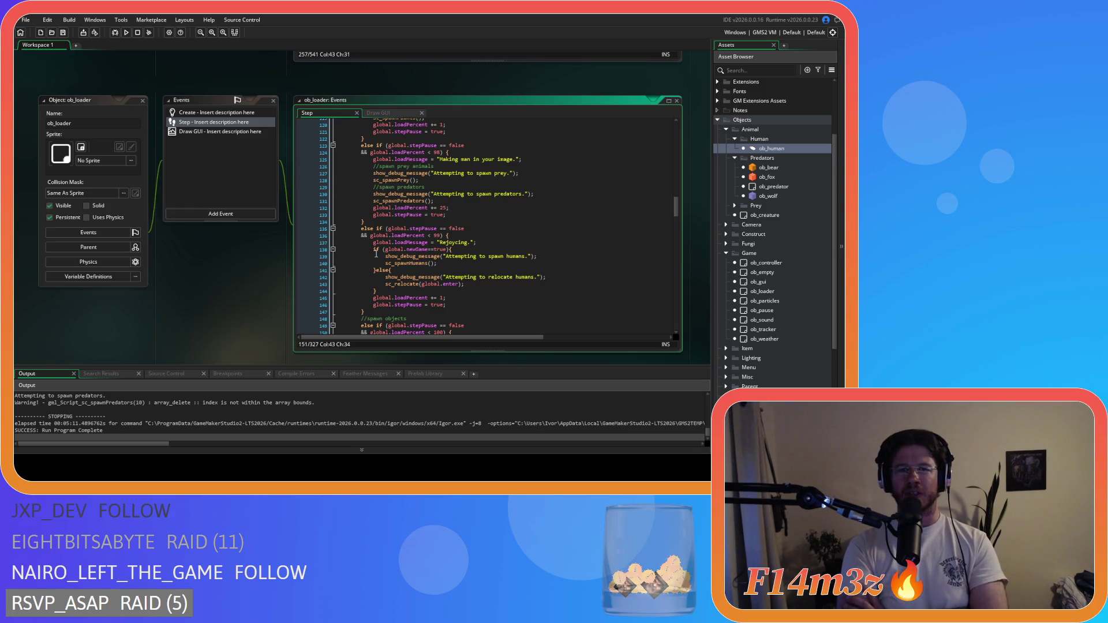
Add a breakpoint on the sc_spawnPredators() call at line 131 and launch a debug run
mouse_move(378, 216)
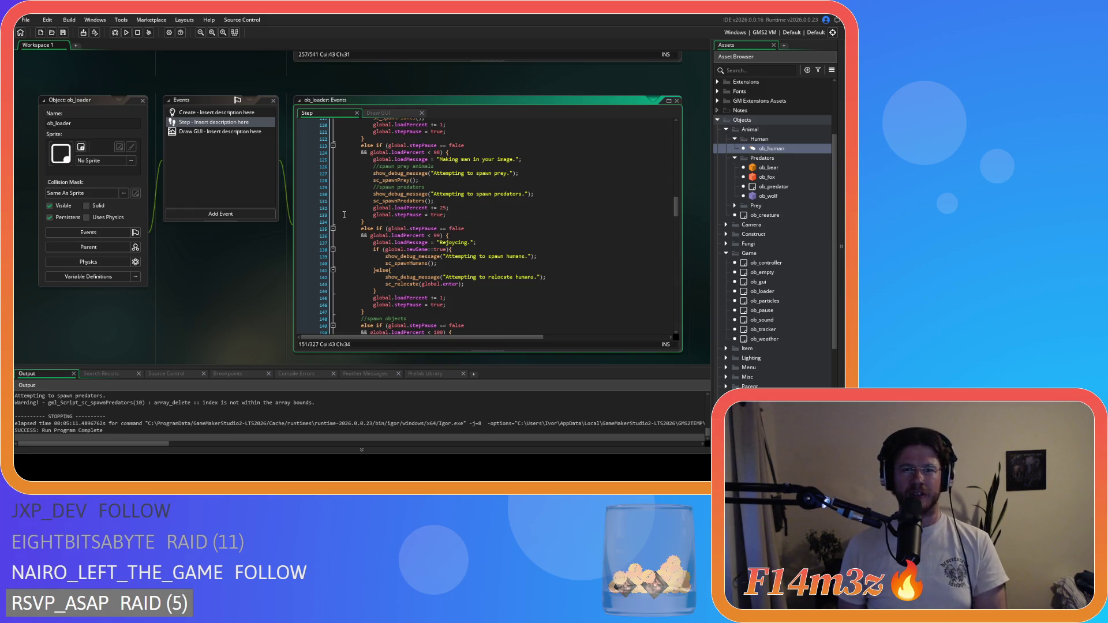
left_click(319, 202)
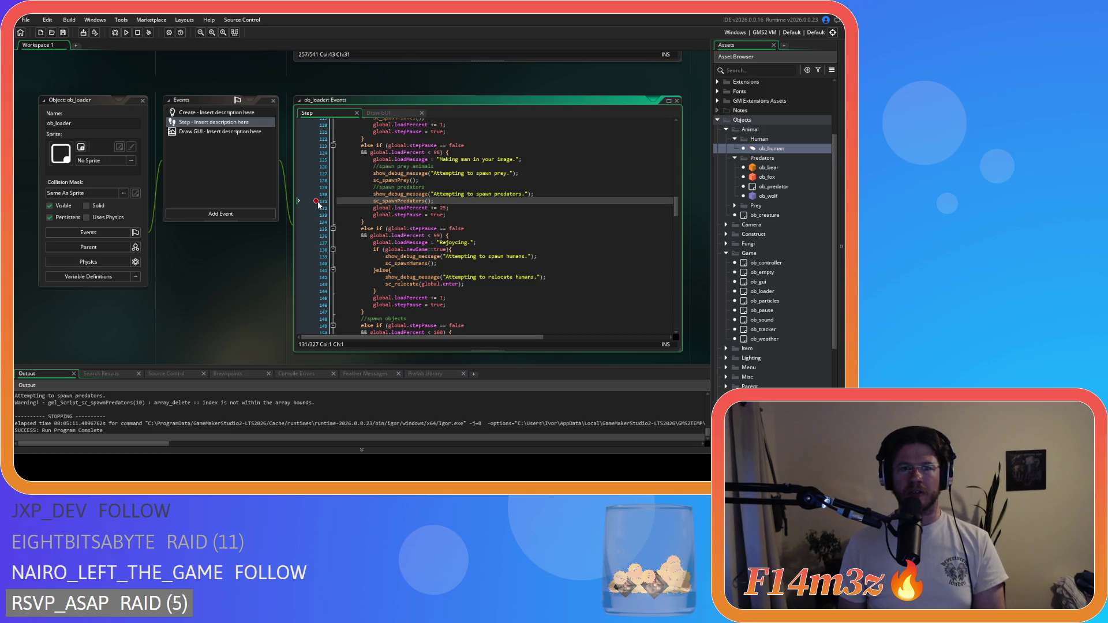
mouse_move(398, 200)
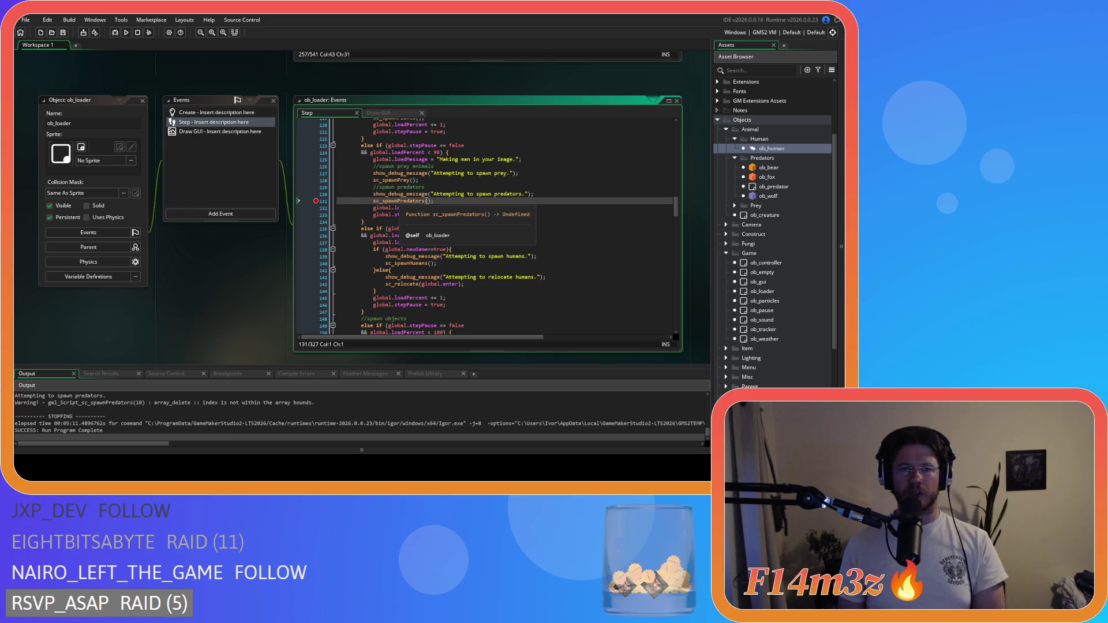
left_click(115, 33)
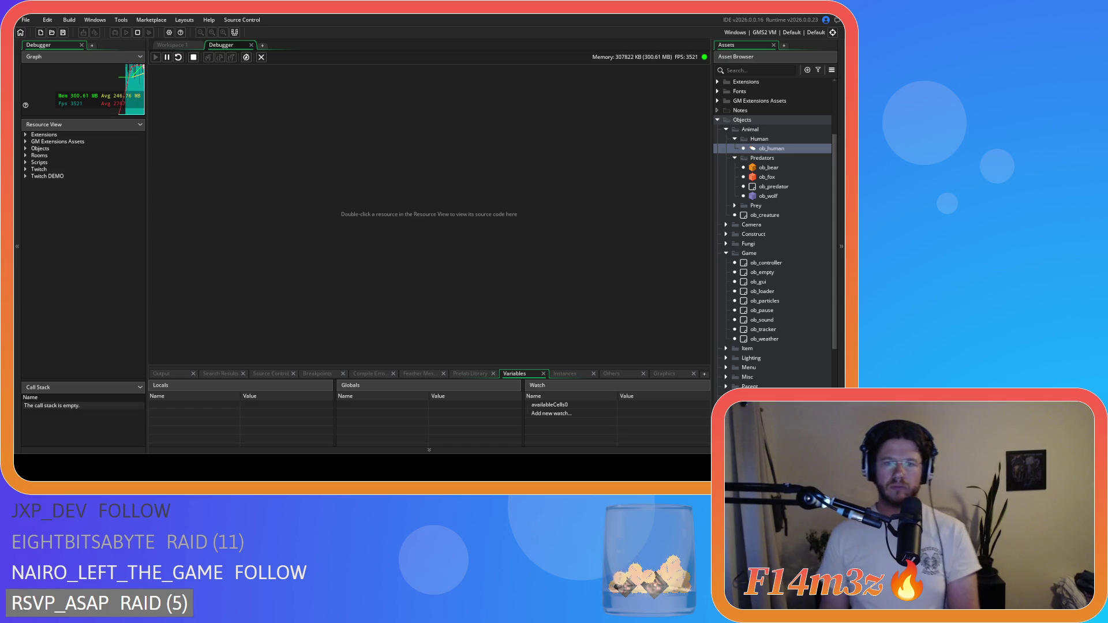
Speed the debugged game up to 8x once its window is running
key("Tab")
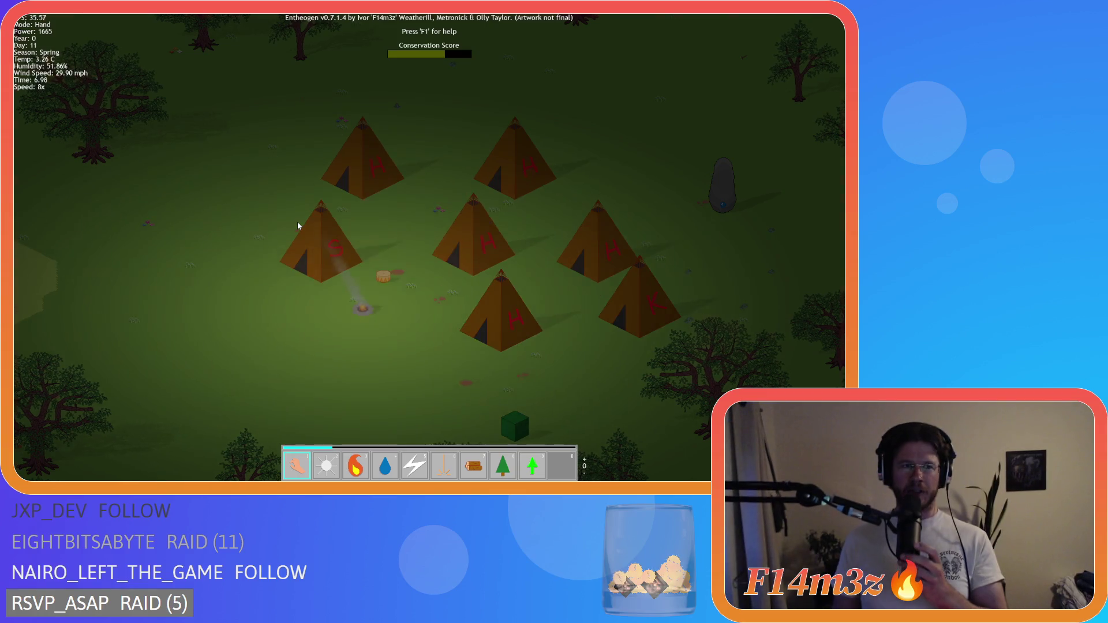
Pause and resume the game, then pan across the forest and back to the tent village
key("p")
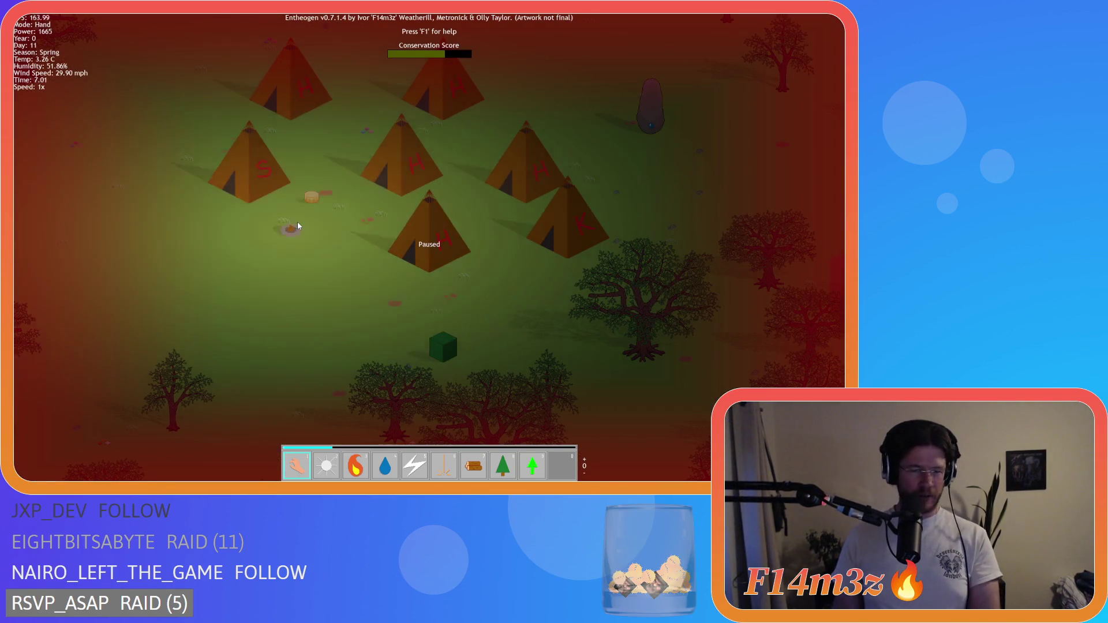
key("p")
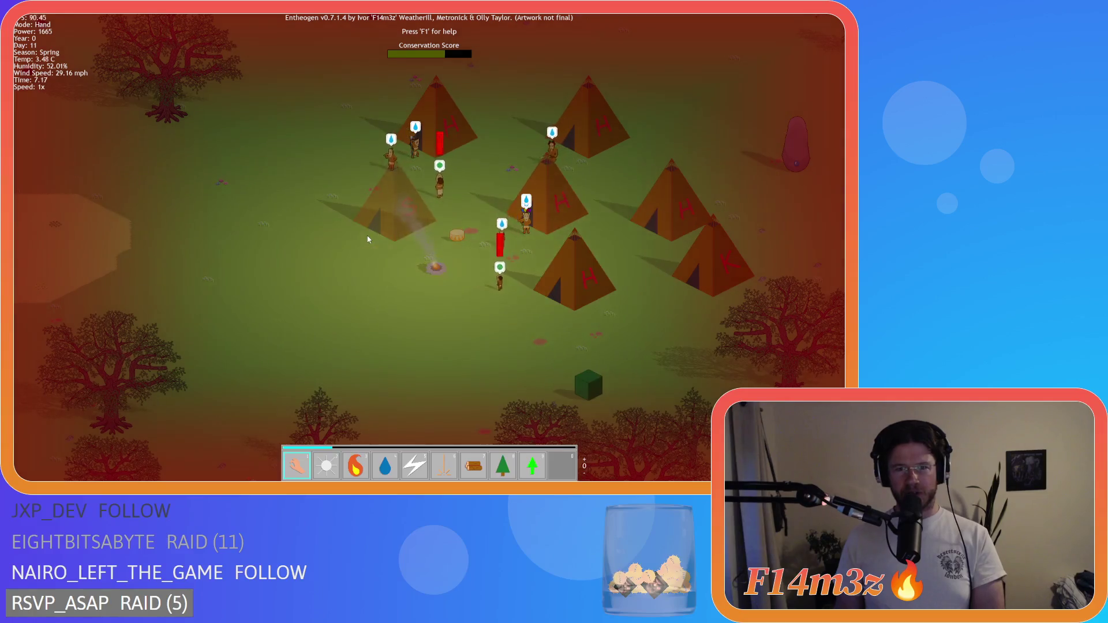
key("Down")
key("Right")
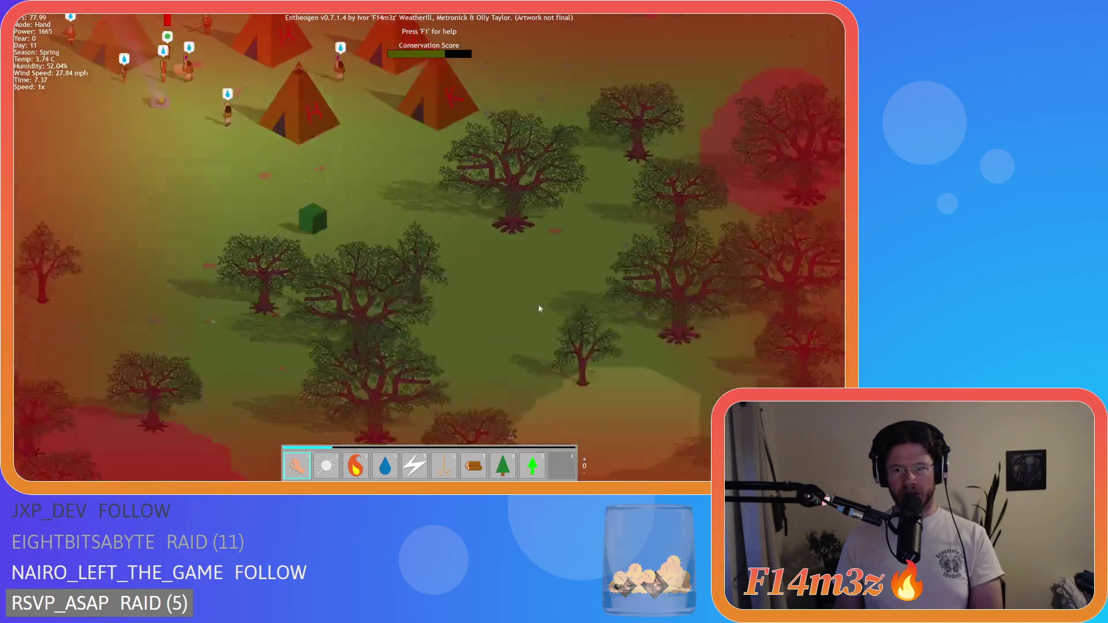
key("Down")
key("Right")
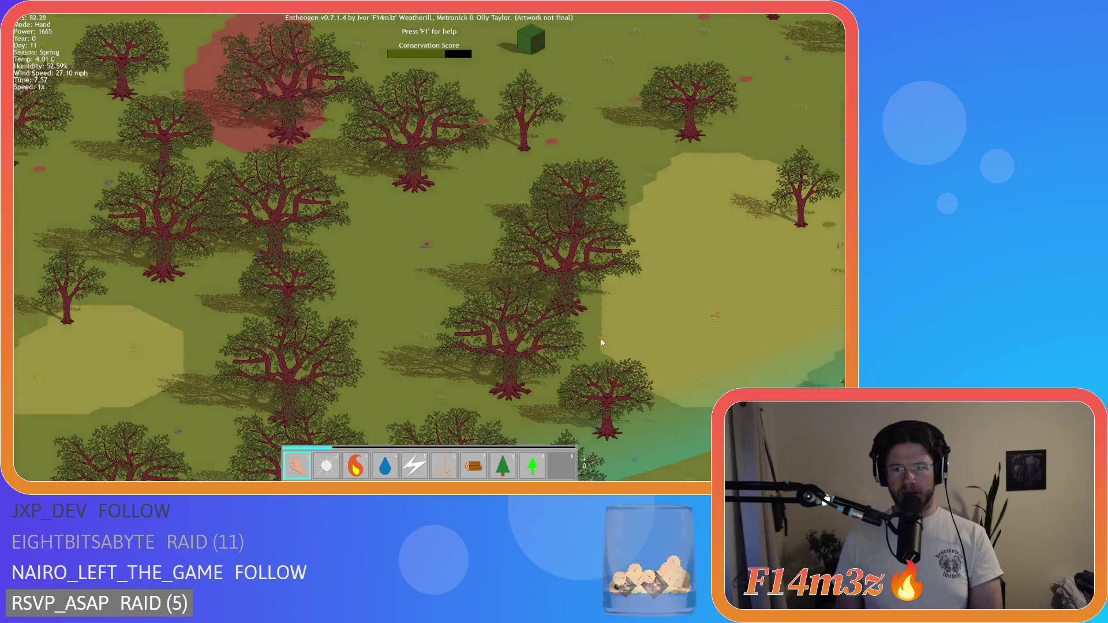
key("Up")
key("Left")
scroll(247, 157, "down", 3)
scroll(247, 157, "up", 3)
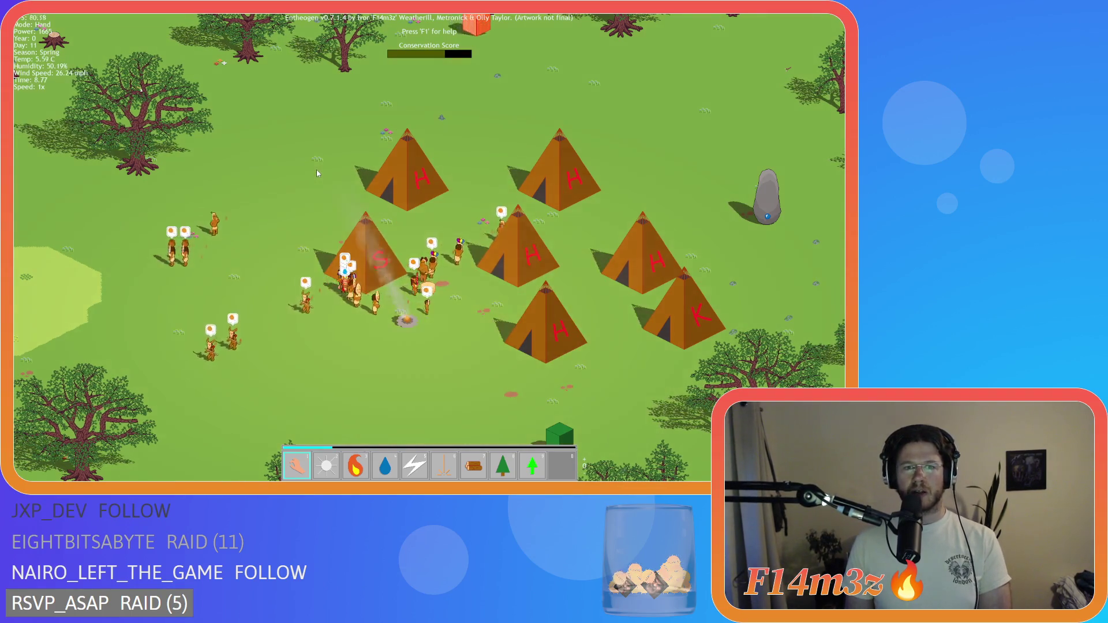
Bring up the advance-to-next-level prompt, confirm it, and pan to centre the camp
key("Left")
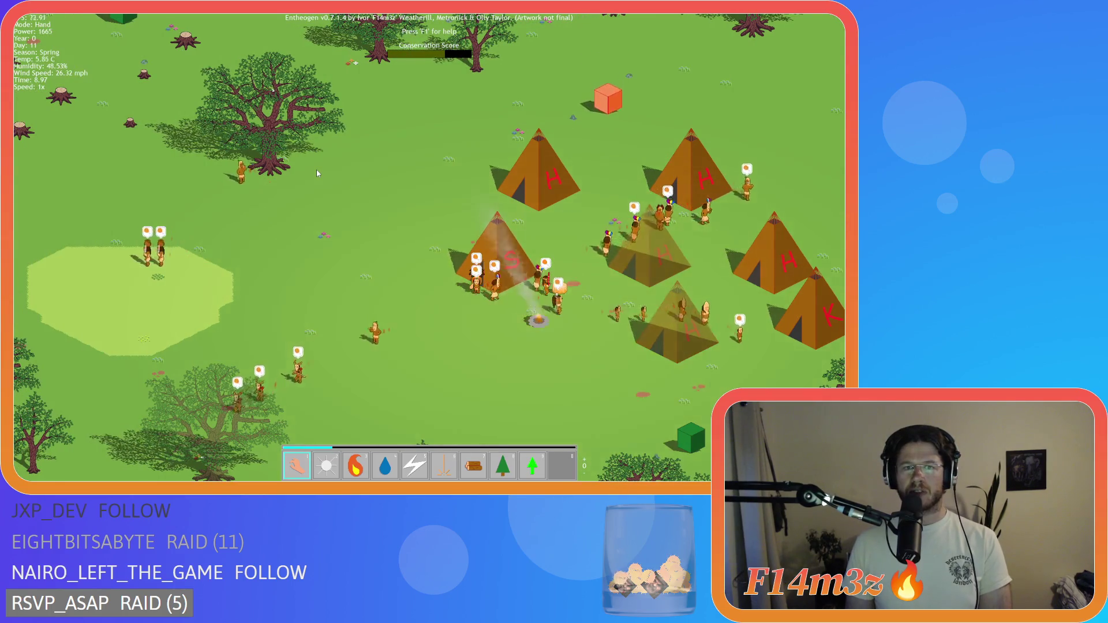
scroll(316, 173, "down", 5)
key("Left")
key("n")
key("Right")
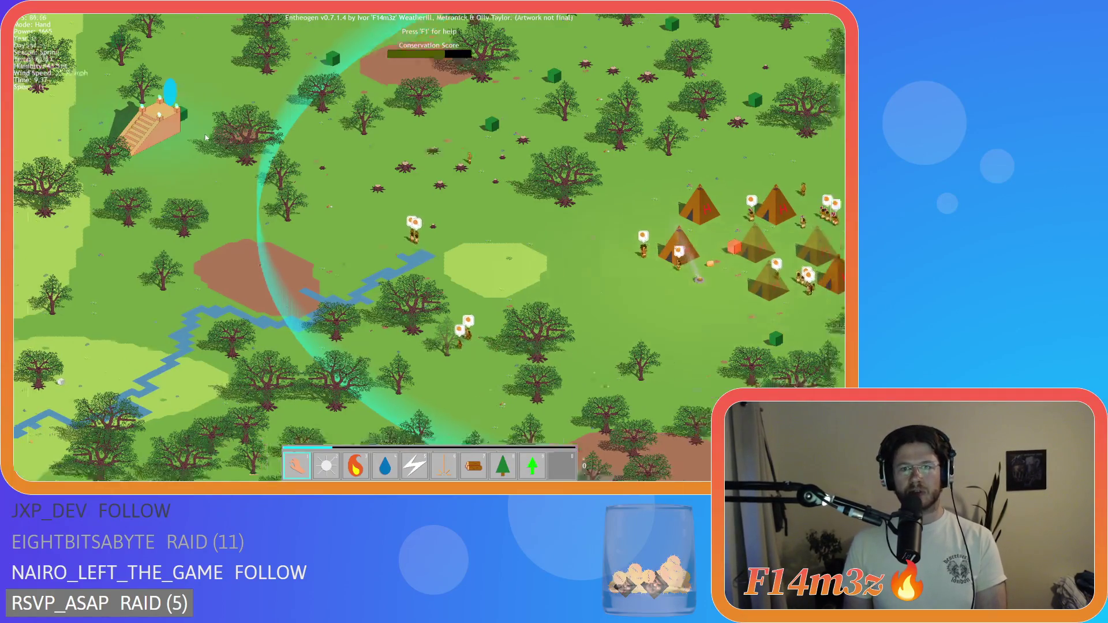
key("Right")
key("Down")
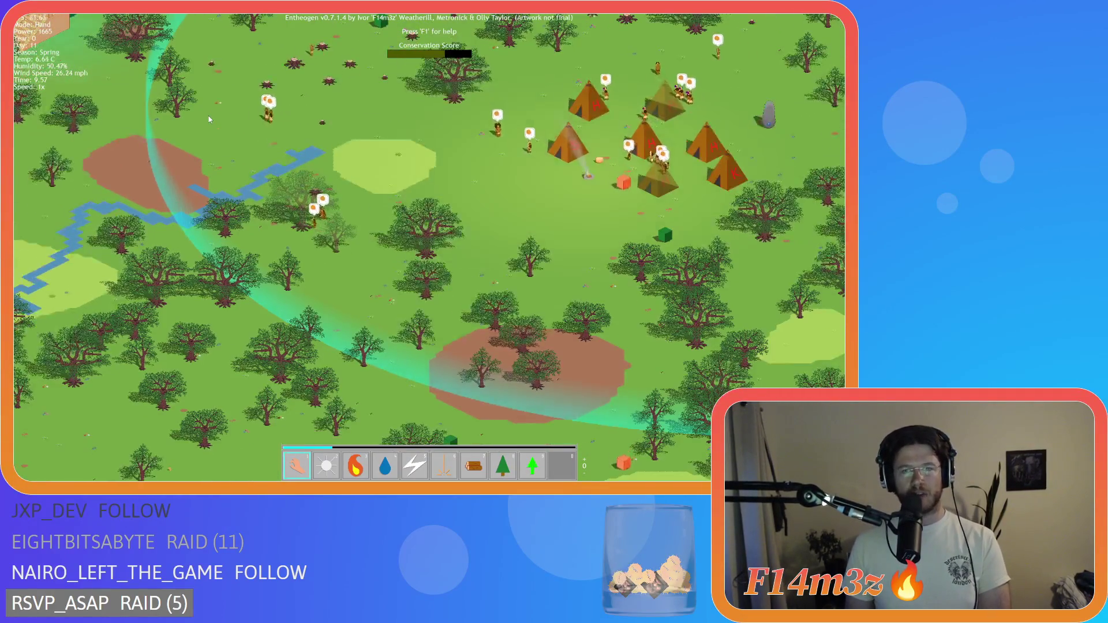
key("Up")
key("Left")
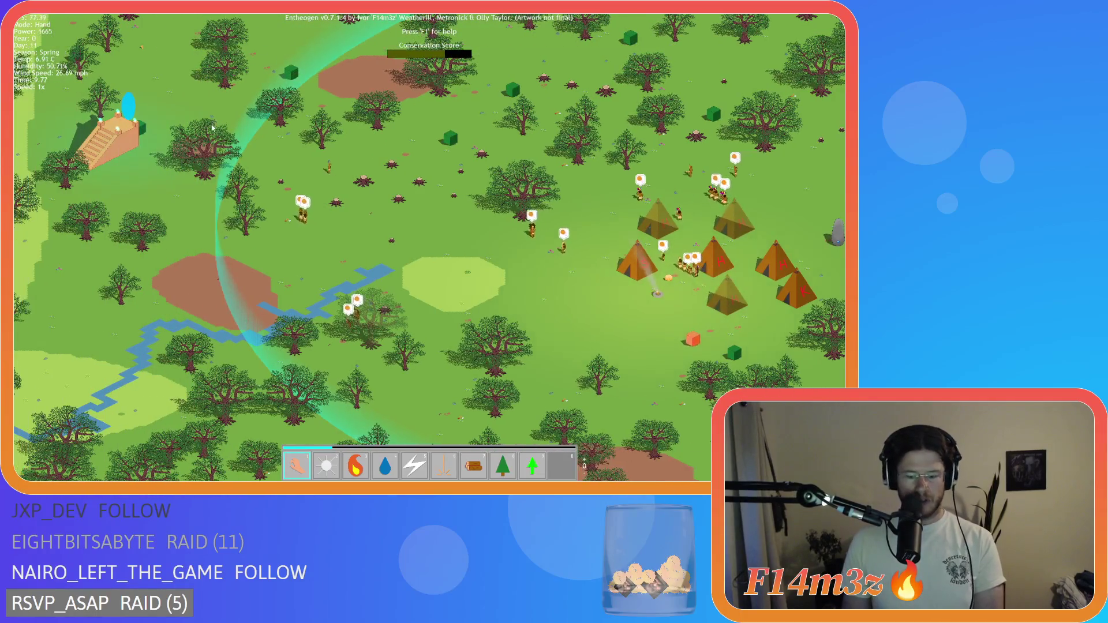
Pan onto the temple and villagers, finally setting game speed to 8x
key("plus")
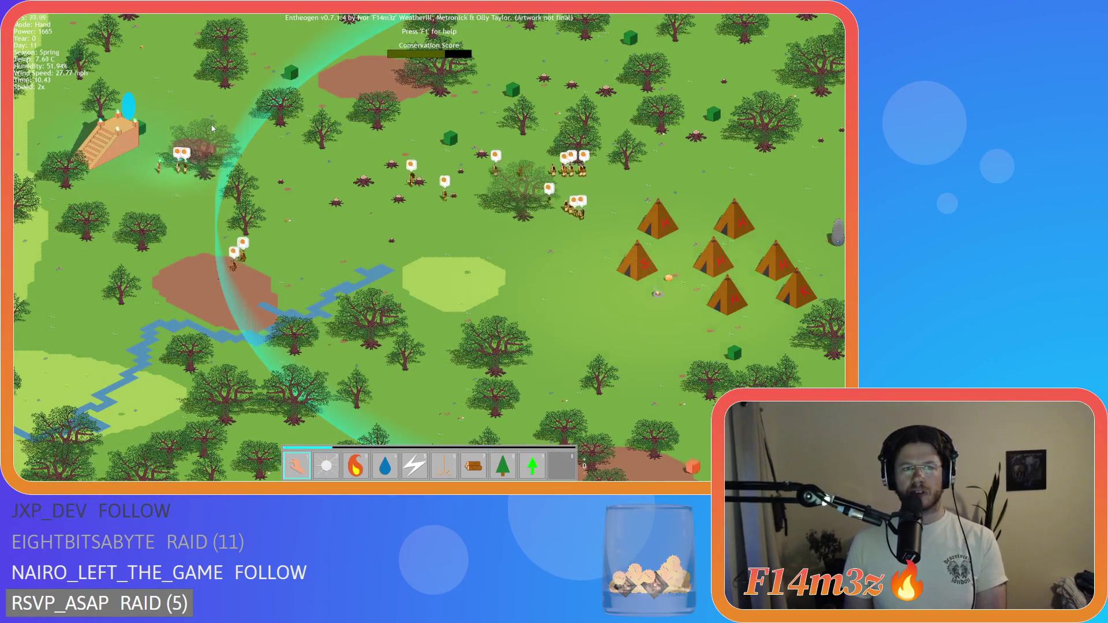
key("minus")
key("Left")
key("plus")
key("plus")
key("plus")
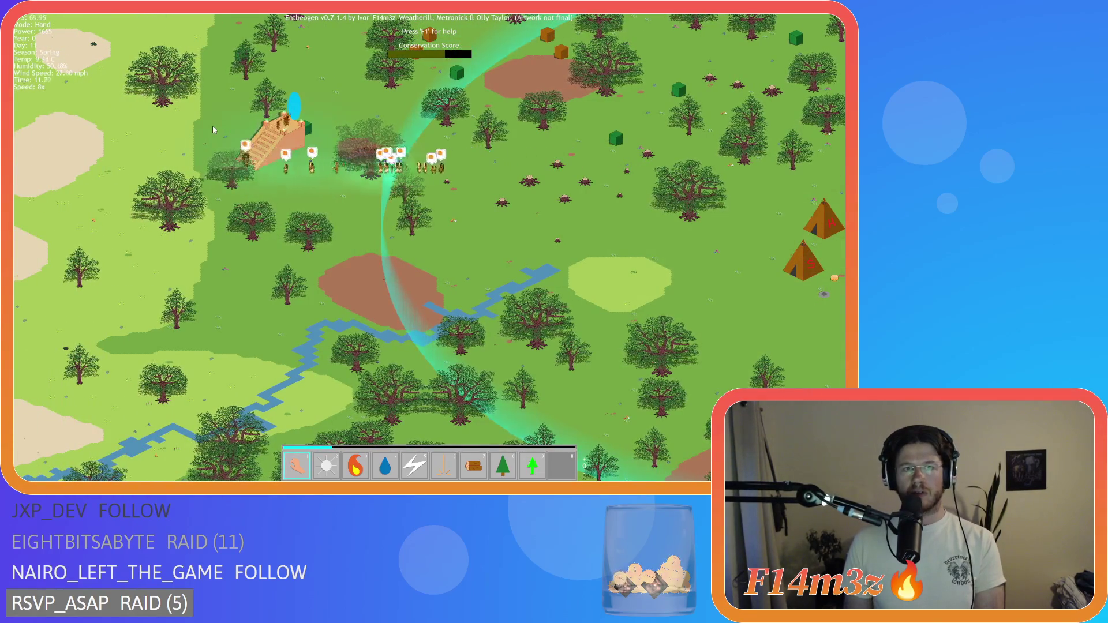
key("minus")
key("minus")
key("minus")
scroll(212, 126, "up", 2)
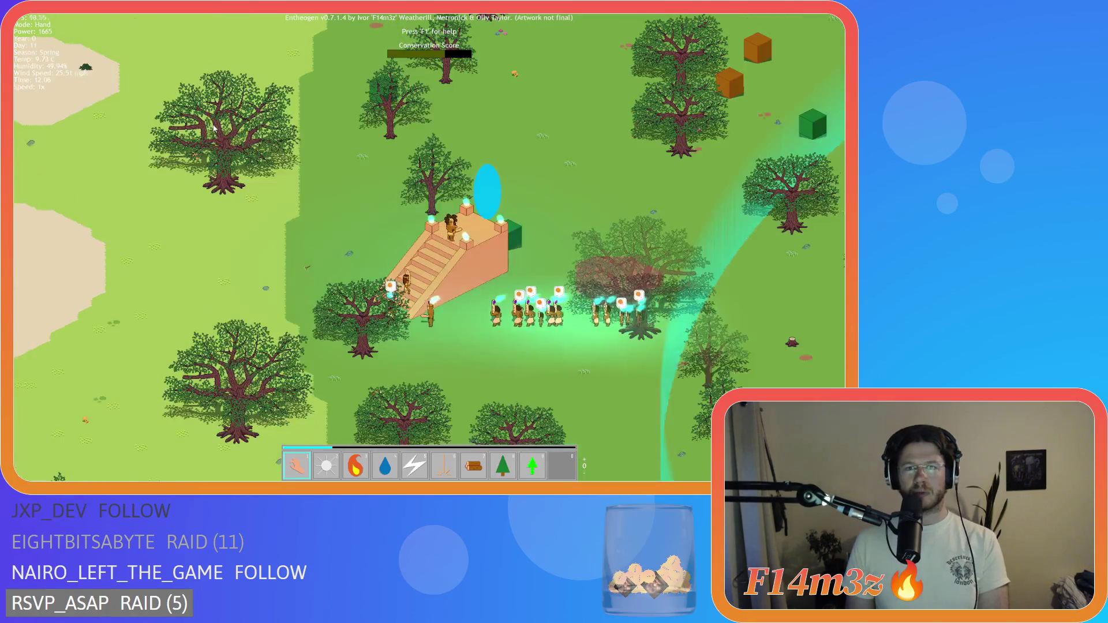
key("Right")
key("Down")
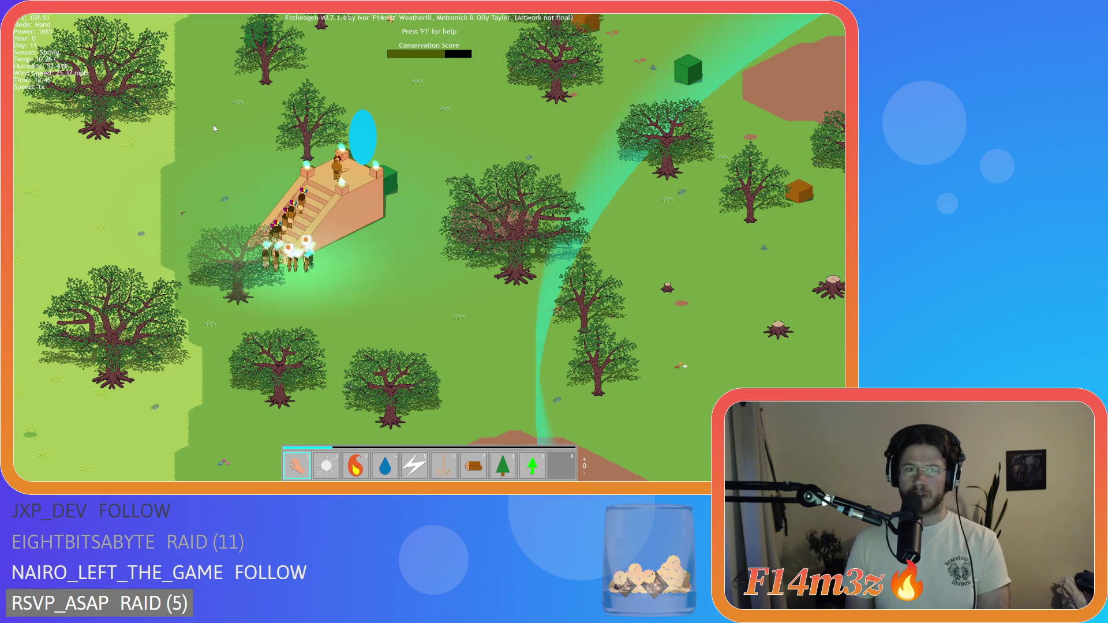
key("plus")
key("plus")
key("plus")
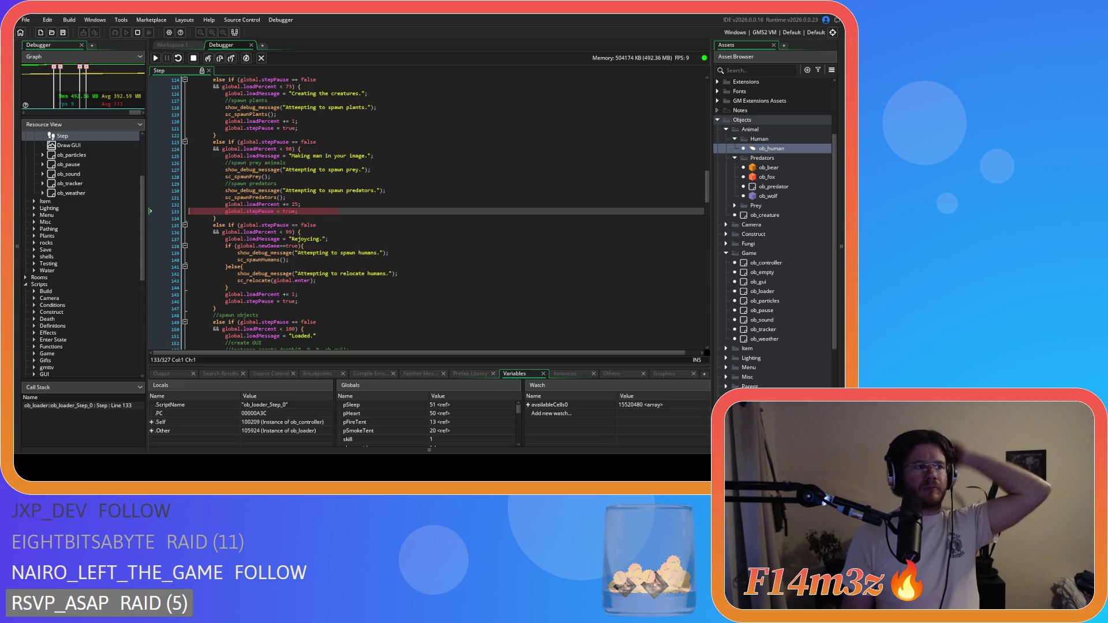
Check variable values around line 133, then Step Over twice to reach line 217
left_click(301, 212)
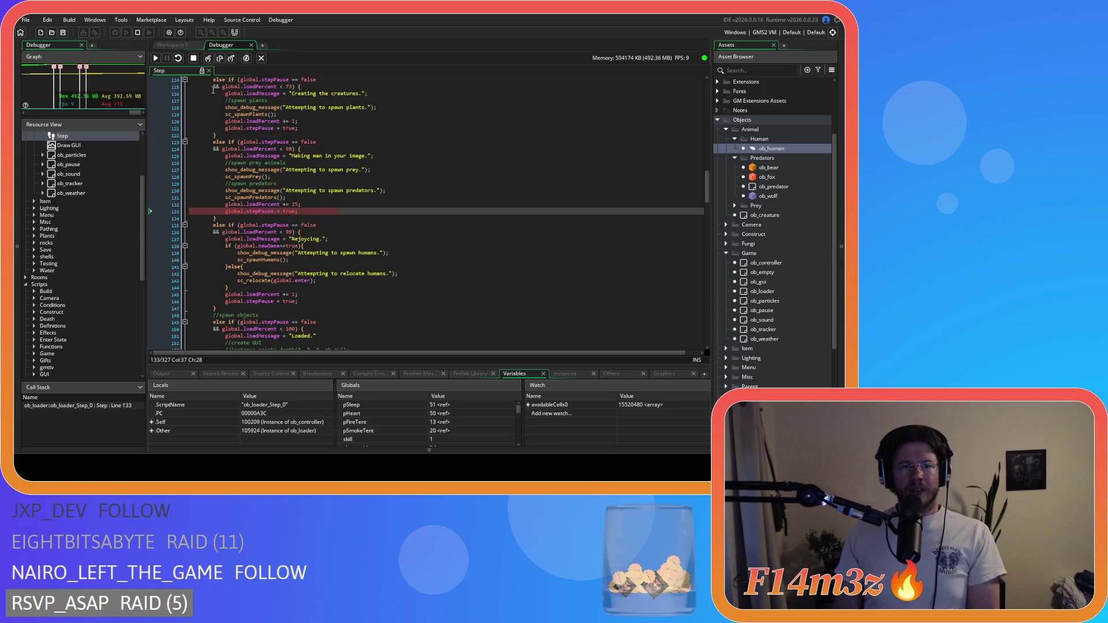
mouse_move(269, 204)
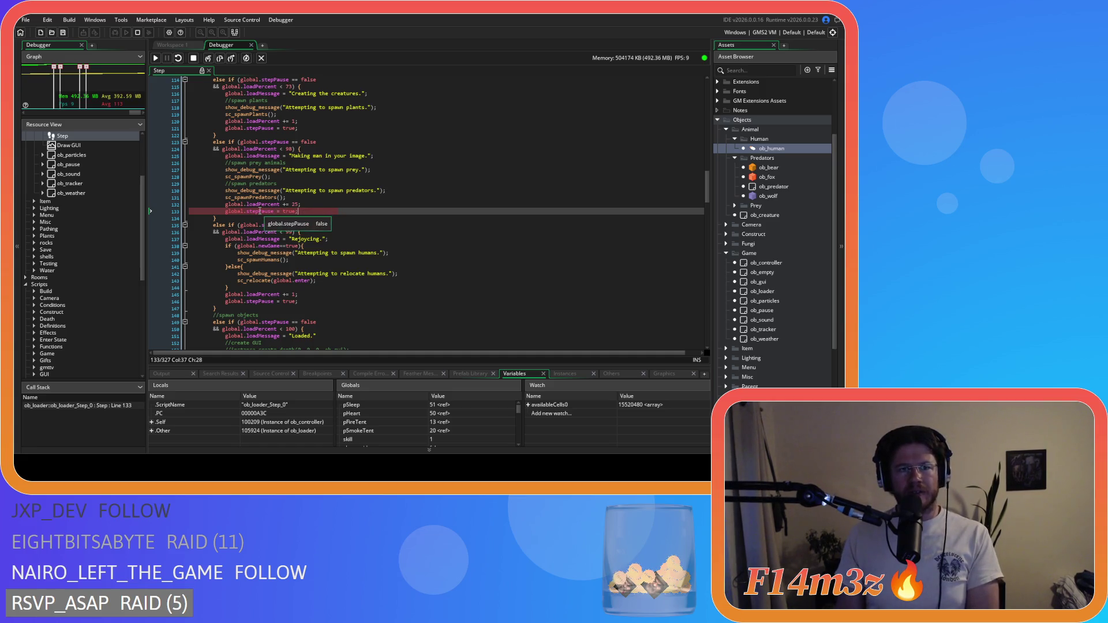
mouse_move(290, 247)
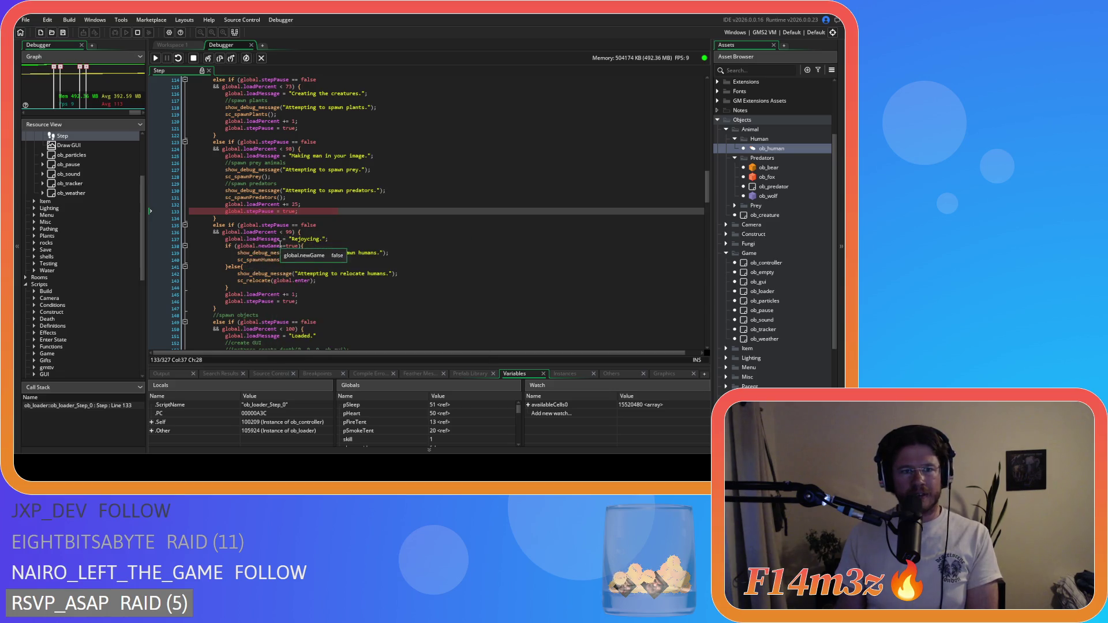
scroll(285, 247, "down", 1)
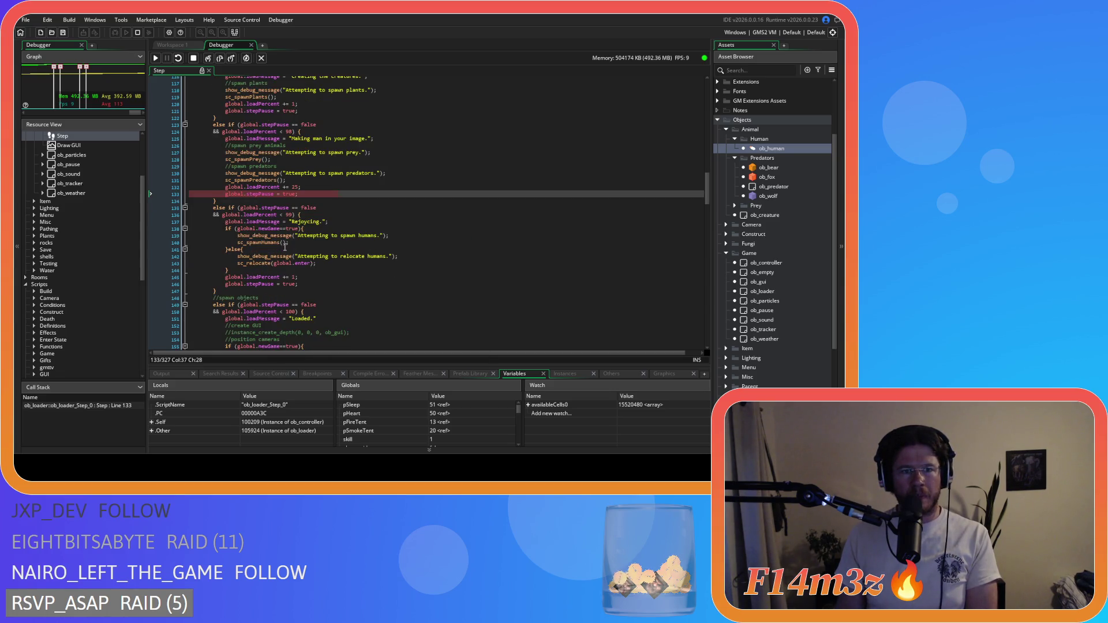
scroll(284, 247, "down", 1)
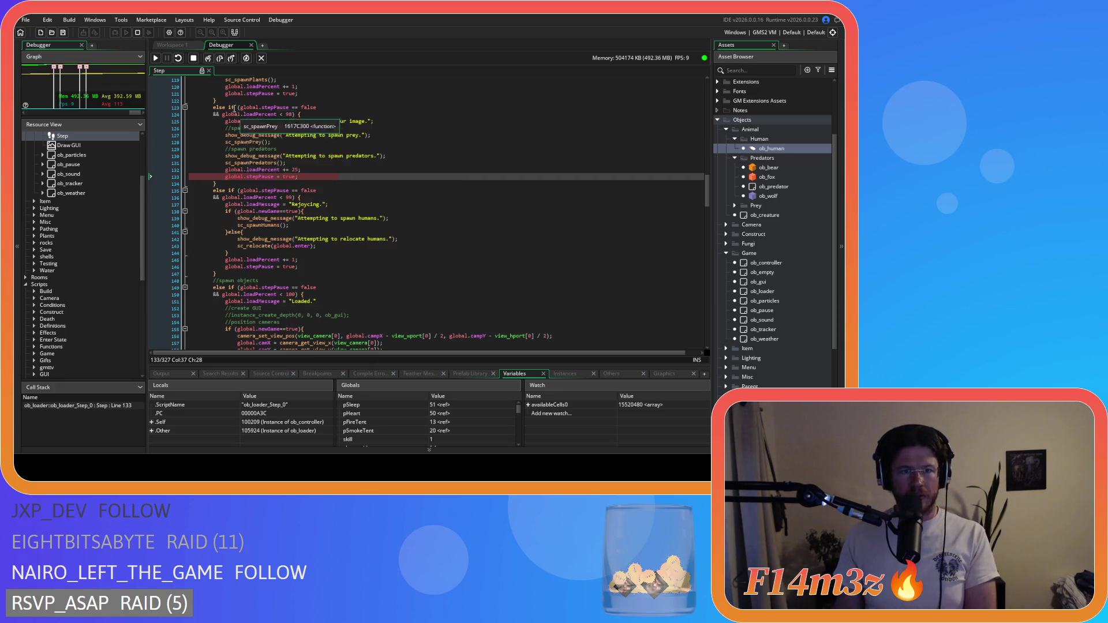
left_click(219, 60)
left_click(219, 59)
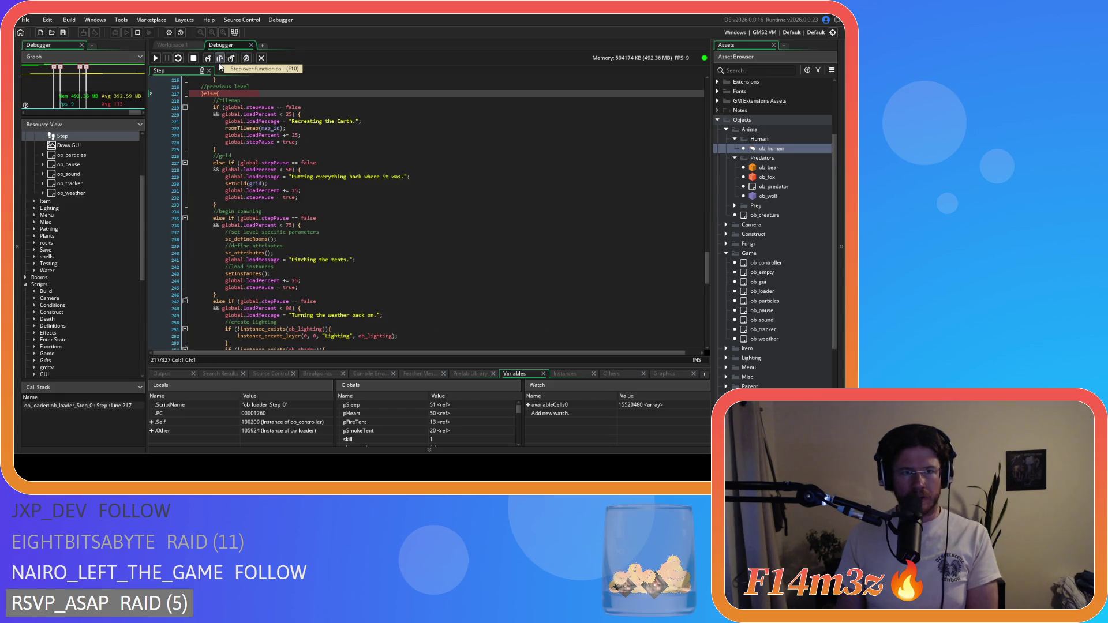
View the 'Attempting to spawn predators/humans' code above line 217 and check variables such as global.stepPause
scroll(323, 188, "up", 3)
scroll(323, 188, "up", 2)
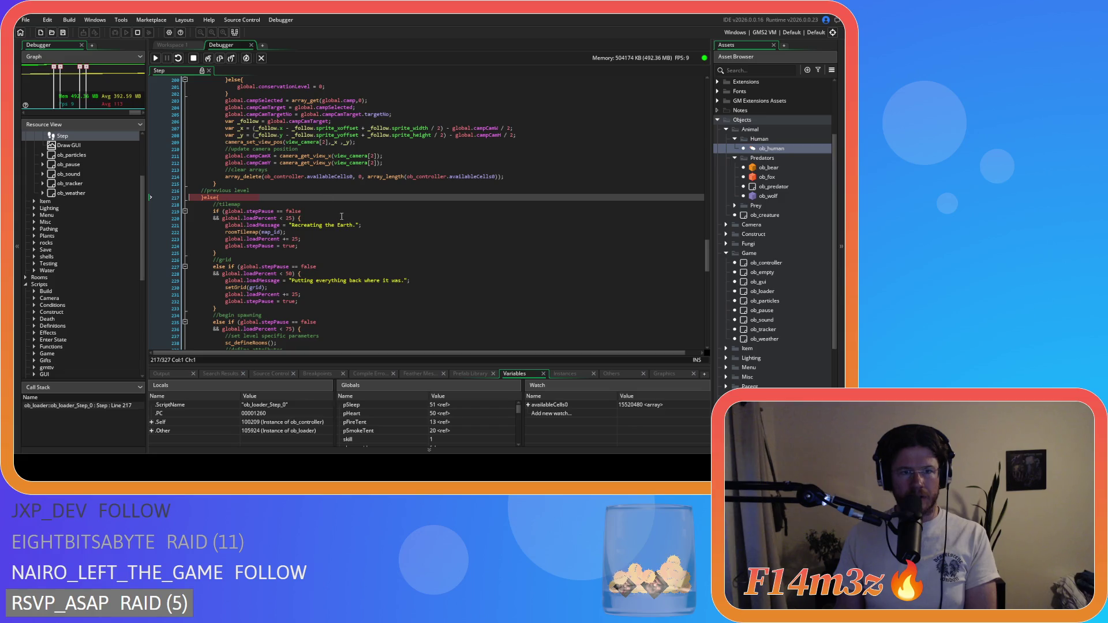
scroll(344, 221, "up", 2)
scroll(343, 222, "up", 12)
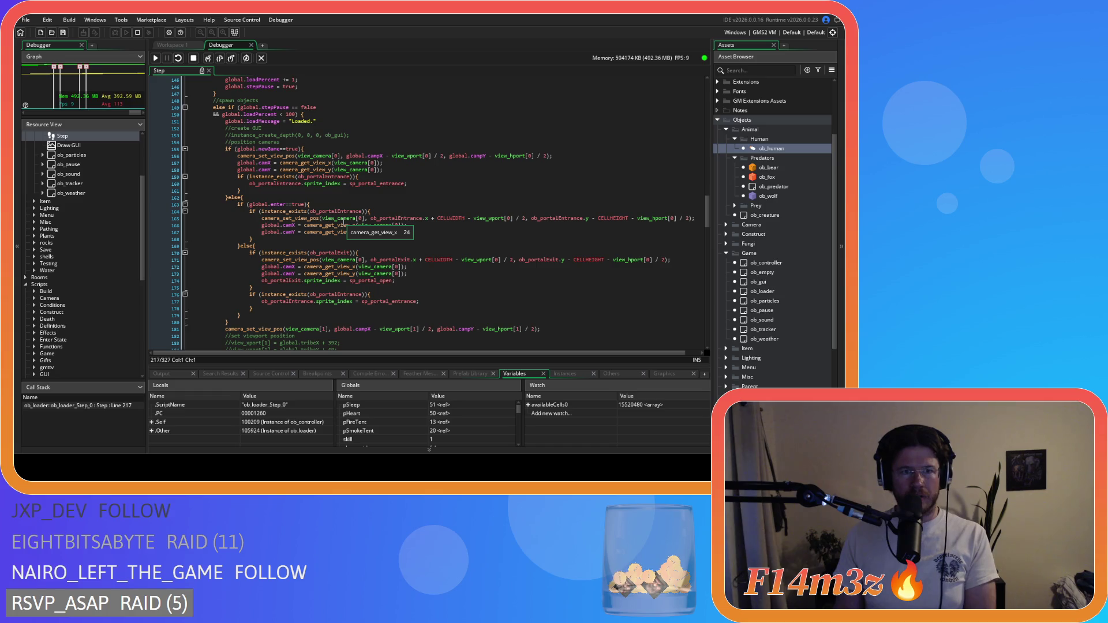
scroll(343, 224, "down", 15)
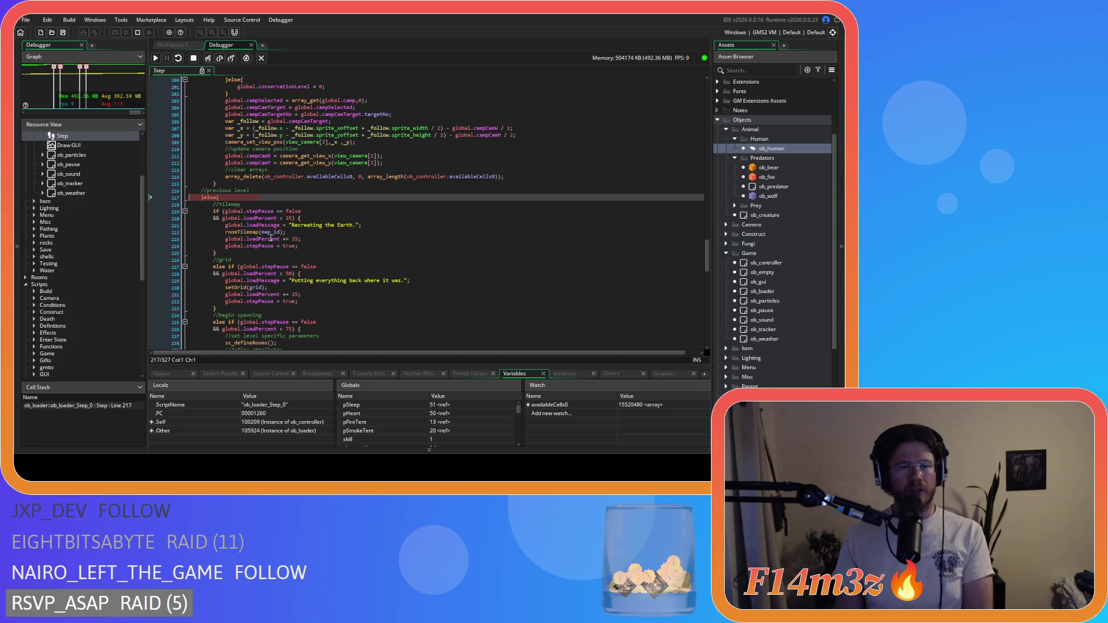
scroll(289, 208, "up", 2)
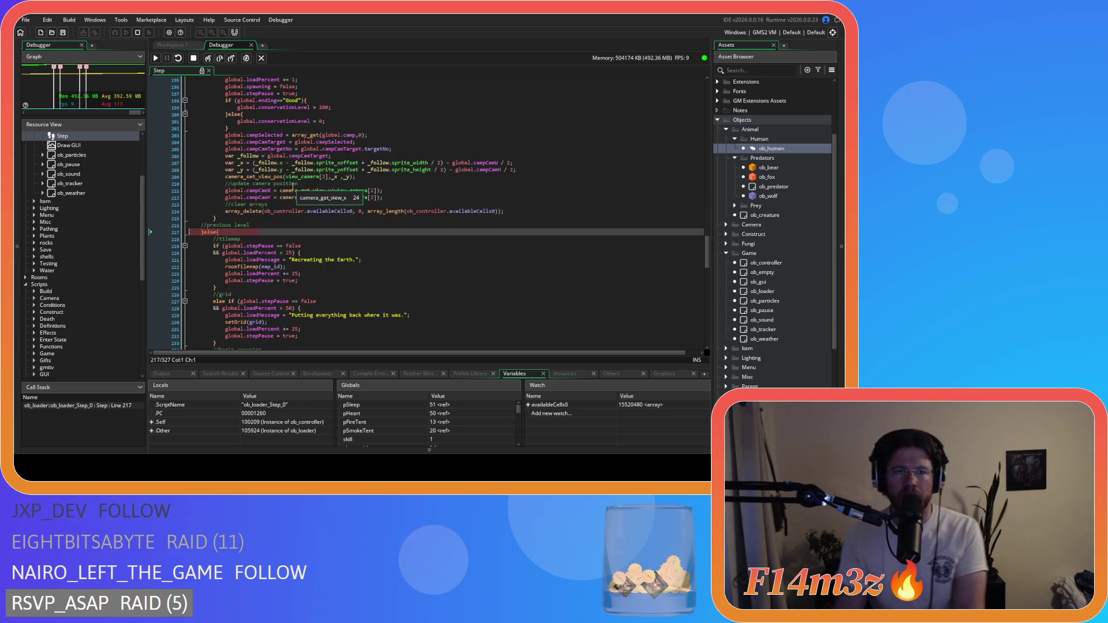
scroll(293, 185, "up", 1)
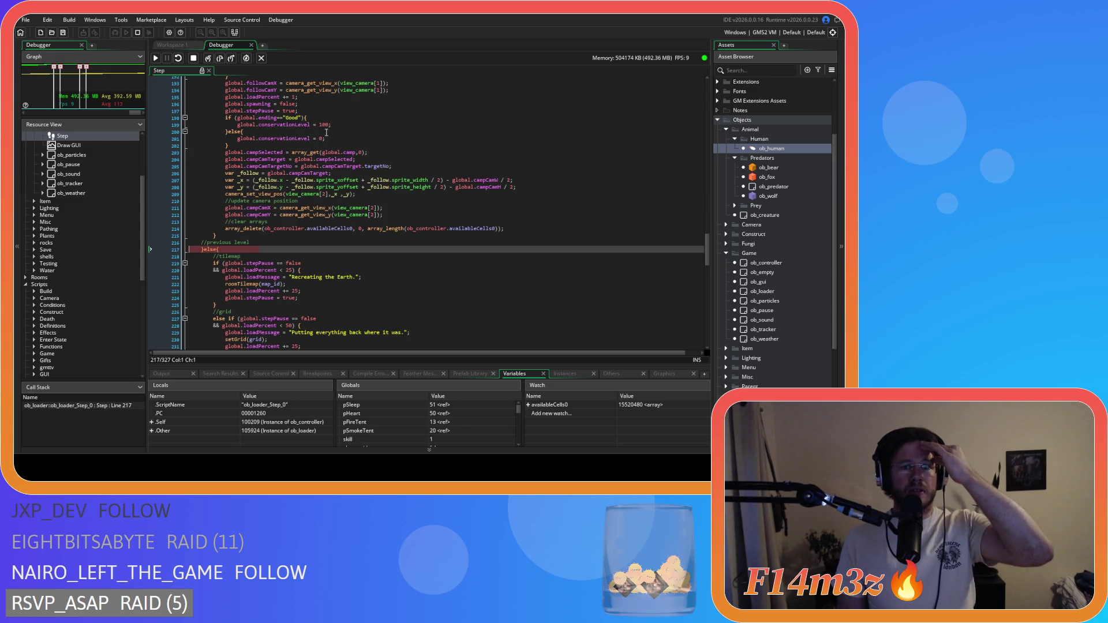
scroll(327, 132, "up", 2)
mouse_move(265, 162)
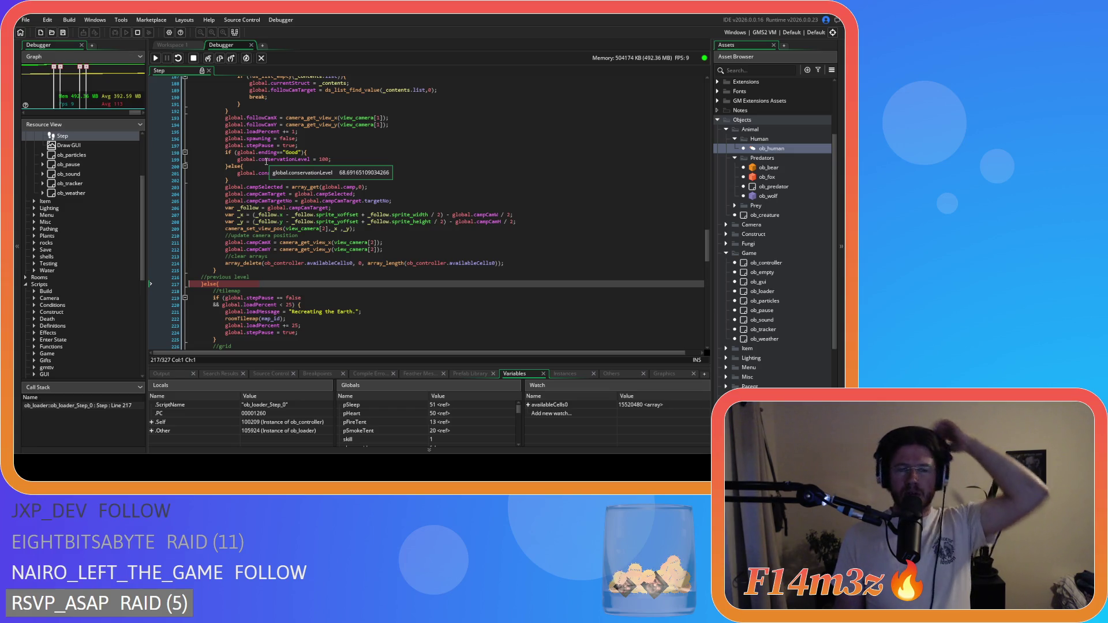
mouse_move(263, 143)
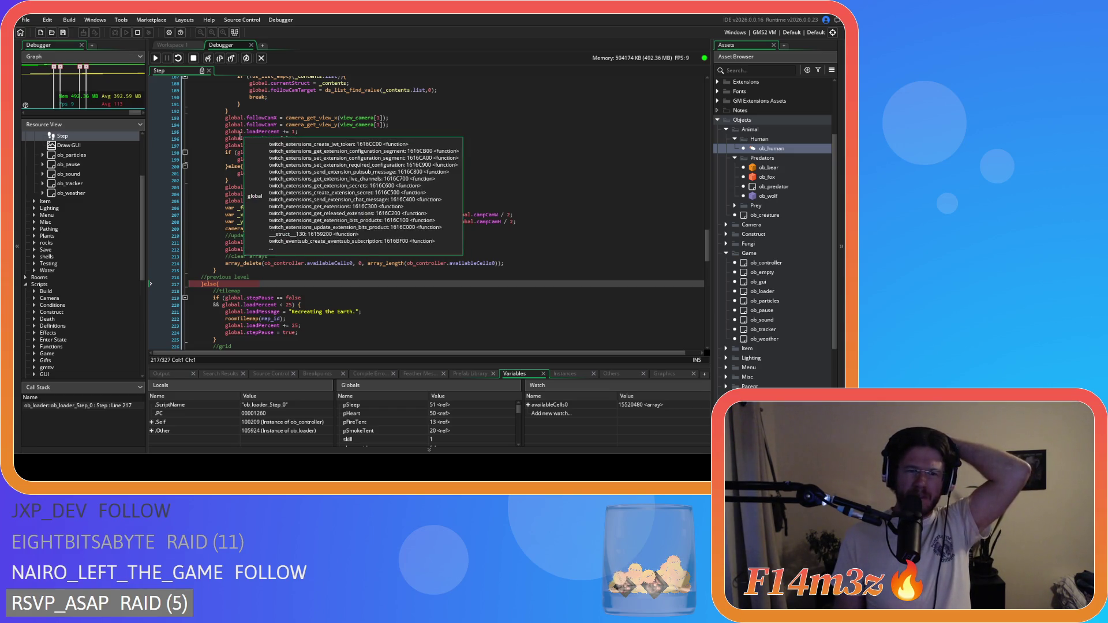
scroll(337, 173, "down", 1)
mouse_move(337, 173)
scroll(336, 173, "up", 15)
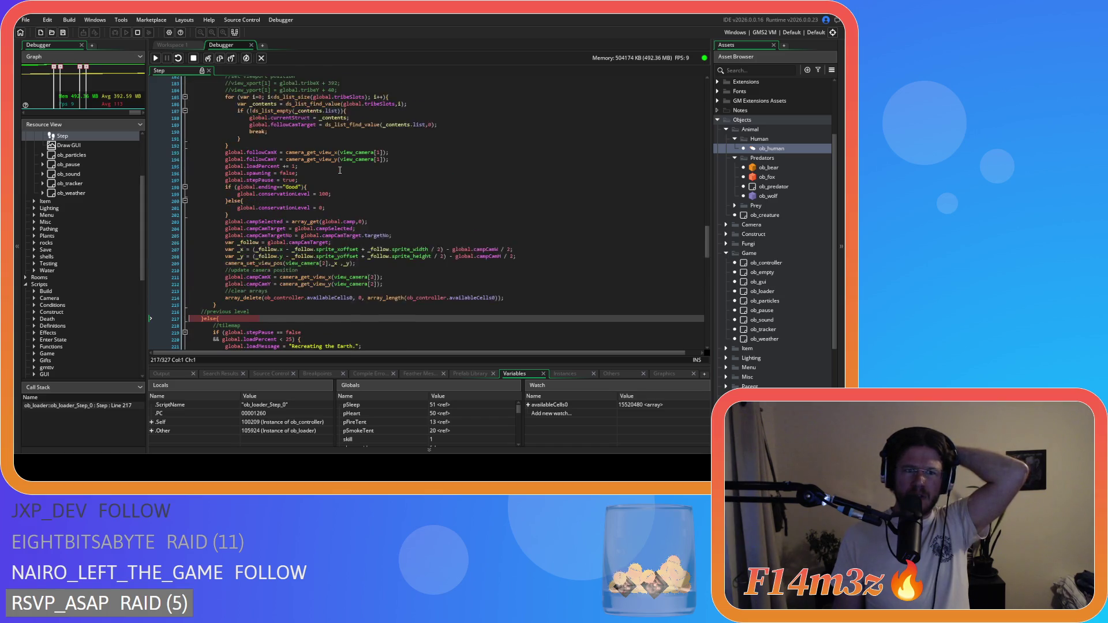
scroll(340, 171, "up", 3)
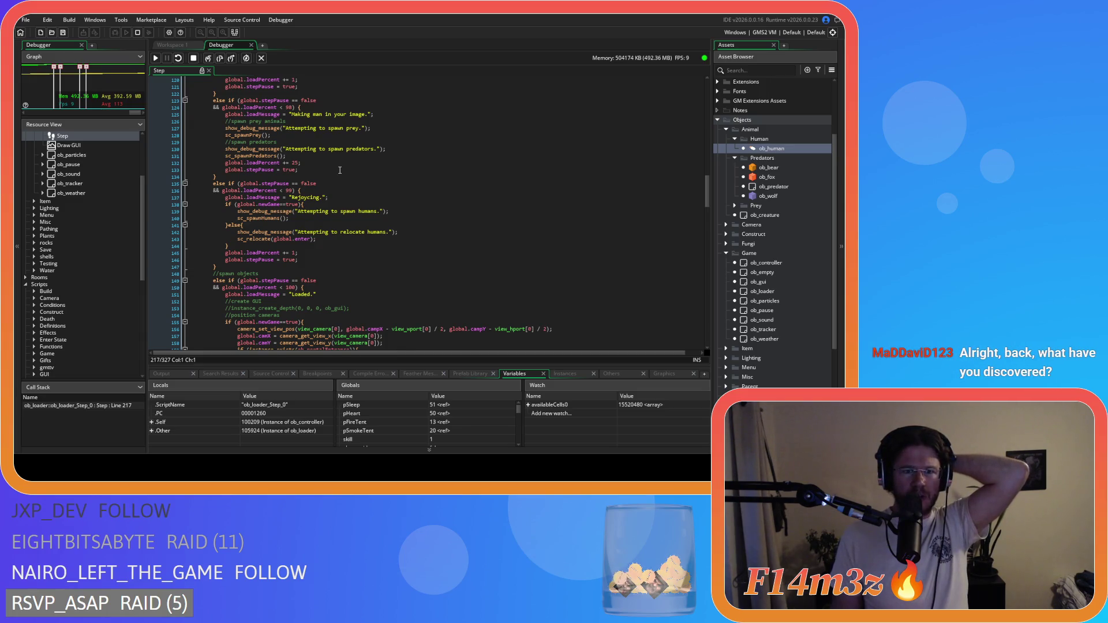
scroll(340, 170, "down", 19)
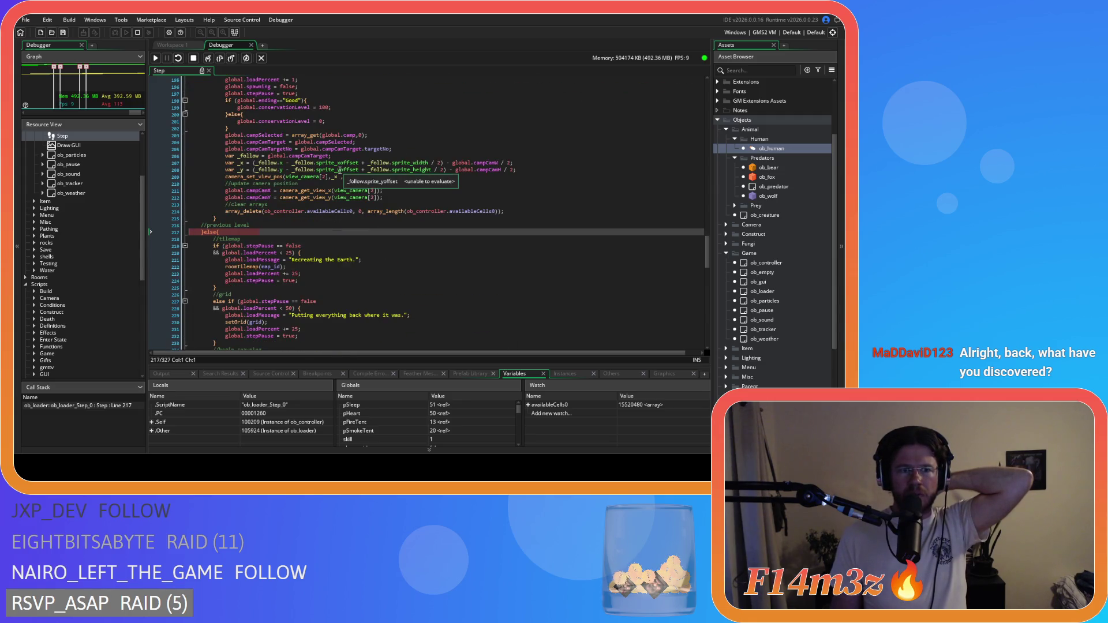
scroll(208, 232, "up", 18)
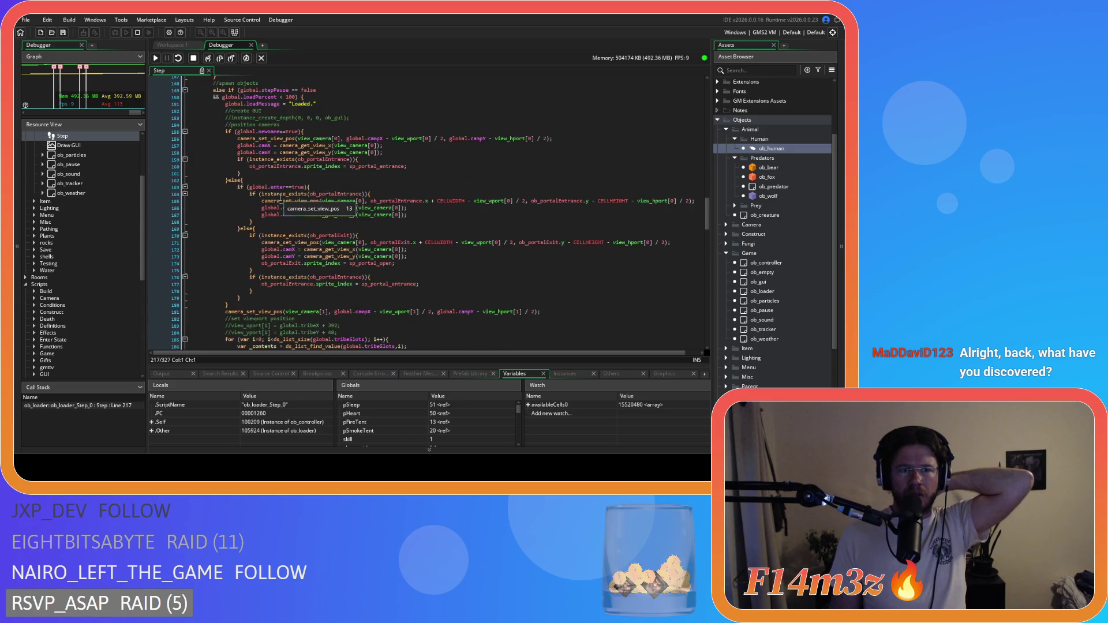
scroll(281, 197, "up", 2)
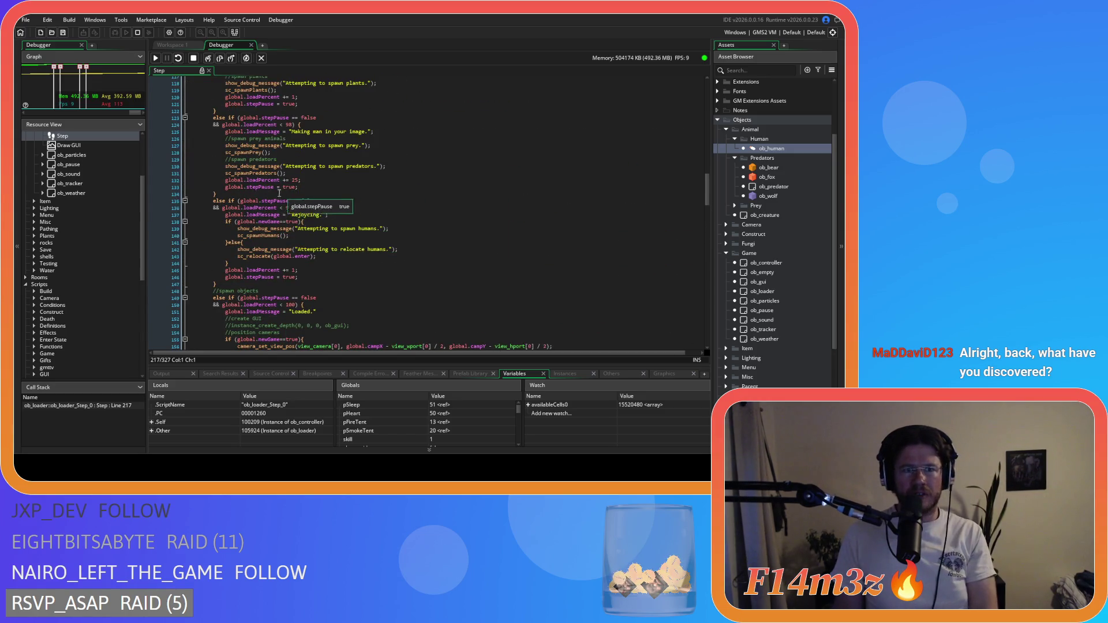
Select global on line 133, step over with F10, and return to paused line 217
double_click(236, 187)
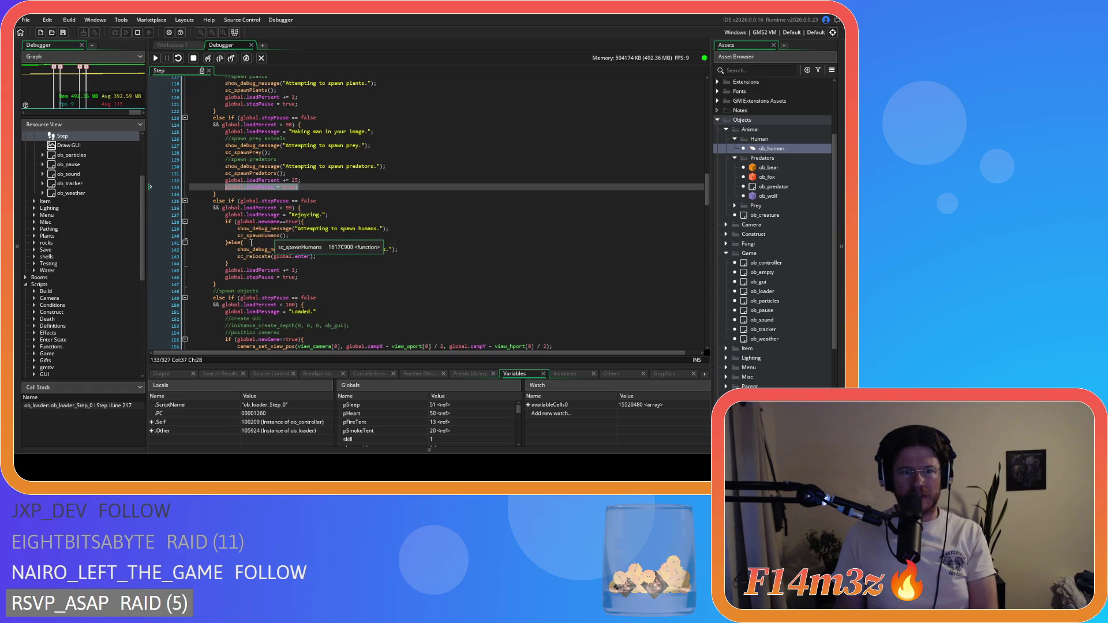
key("F10")
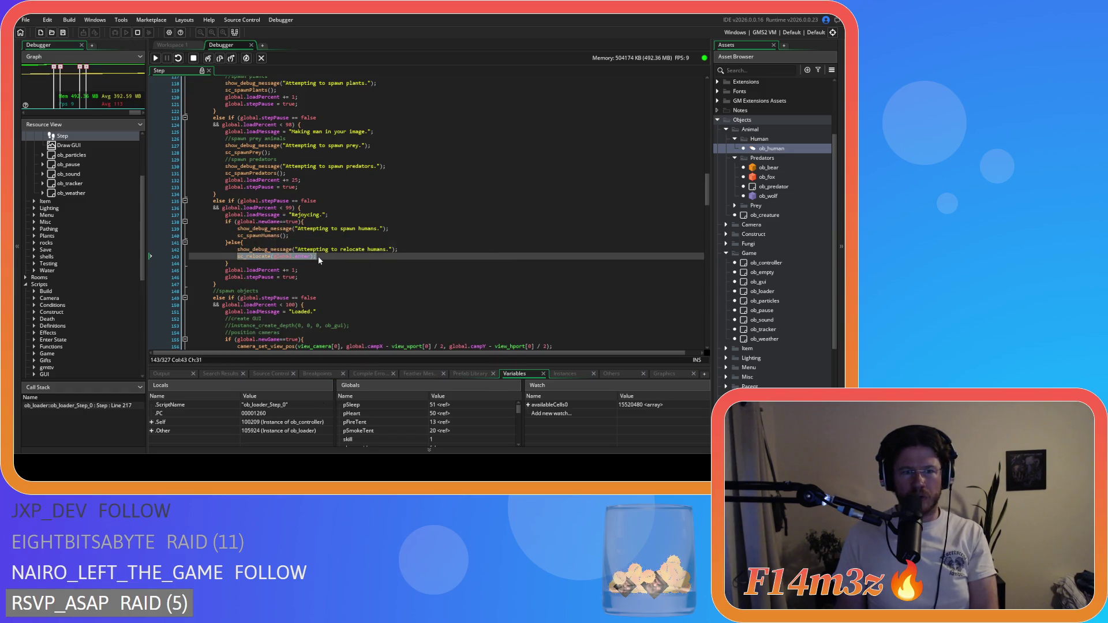
scroll(313, 250, "down", 20)
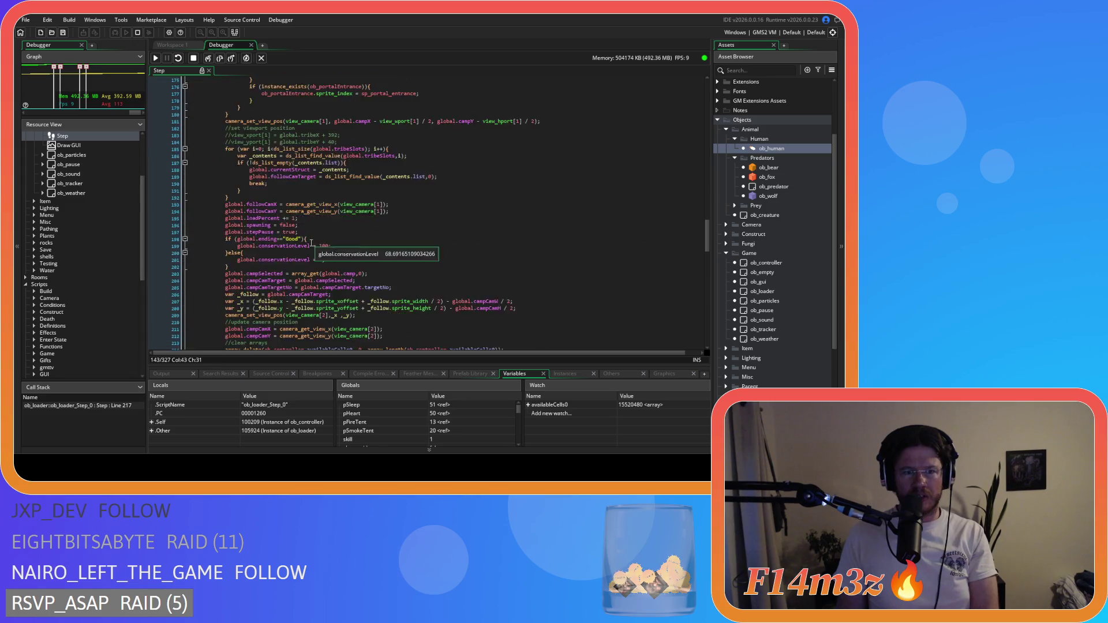
left_click(204, 198)
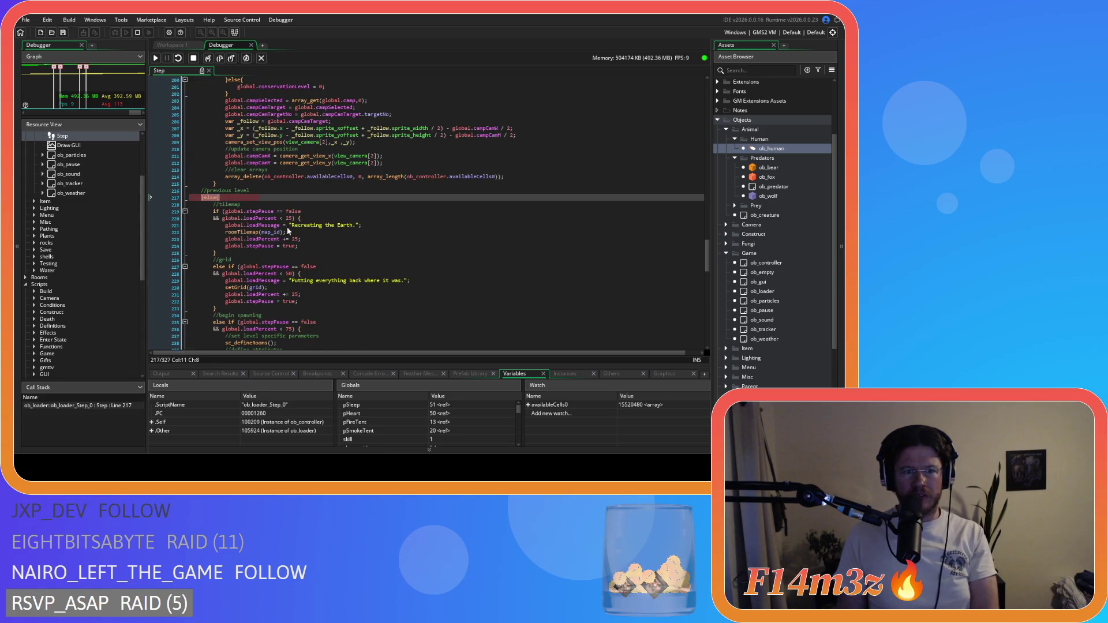
scroll(288, 219, "down", 7)
scroll(294, 173, "up", 6)
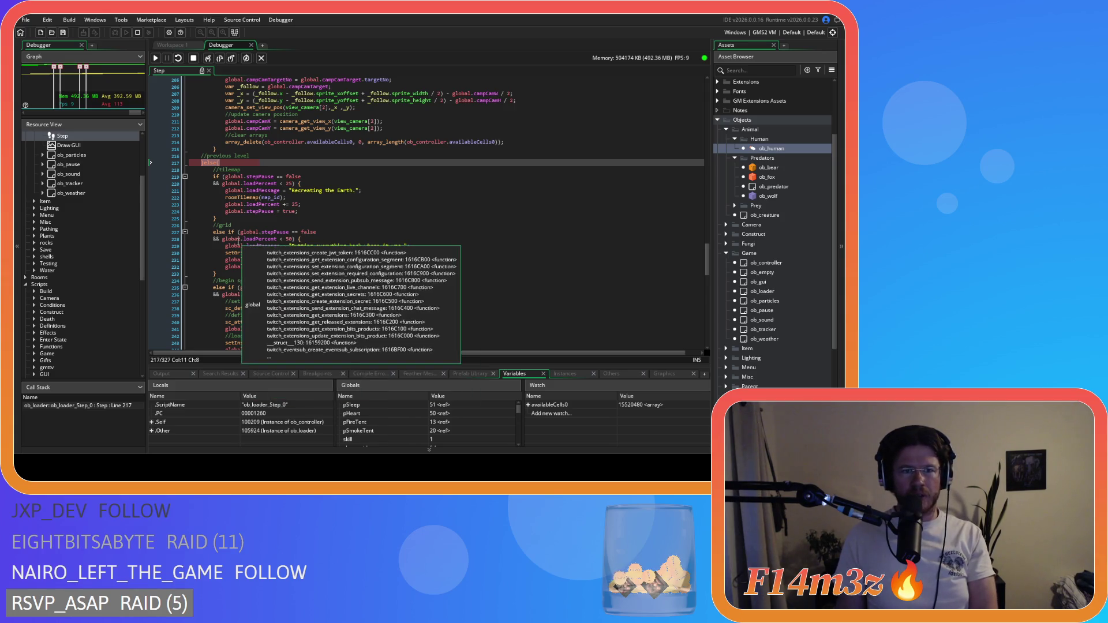
scroll(289, 244, "up", 15)
scroll(290, 244, "down", 12)
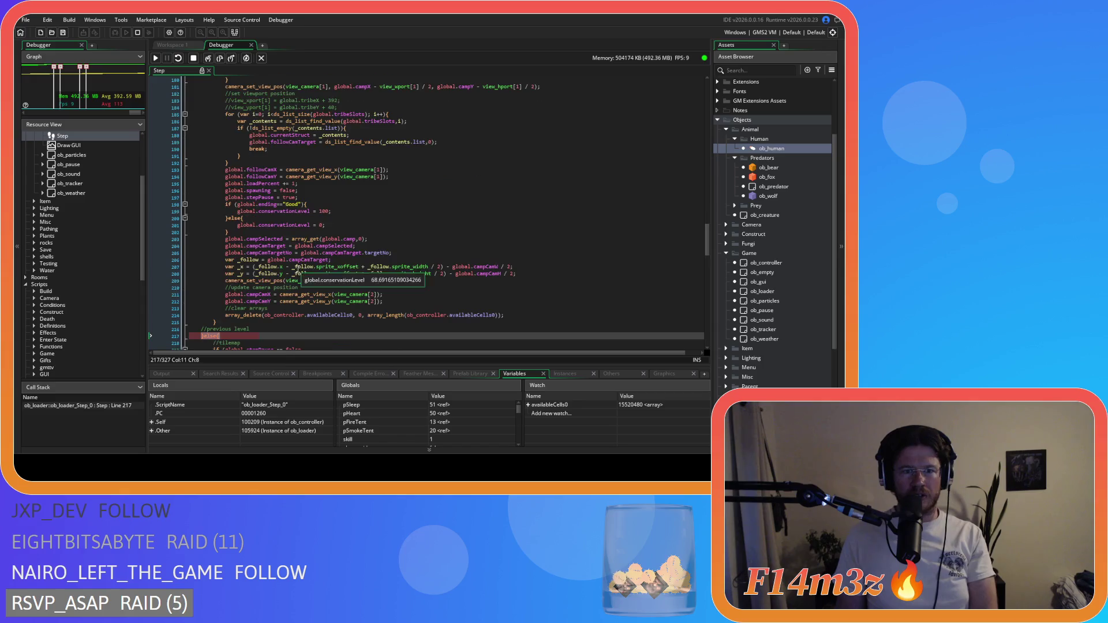
scroll(299, 263, "down", 4)
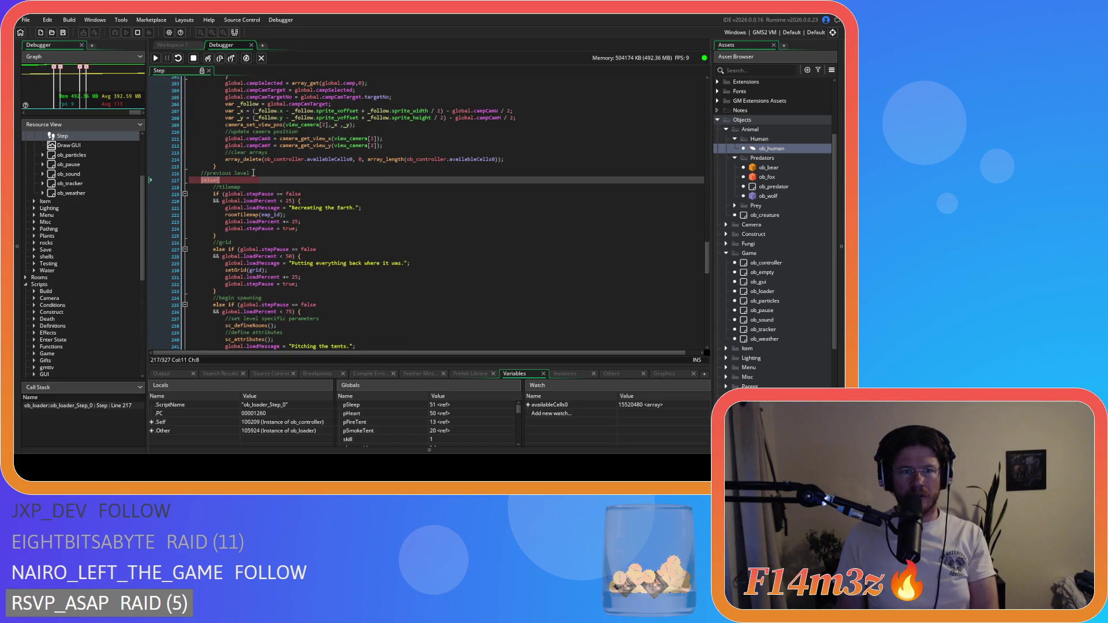
Step over to the end of the Step event and select the Rejoycing and Loaded stages' code
left_click(219, 59)
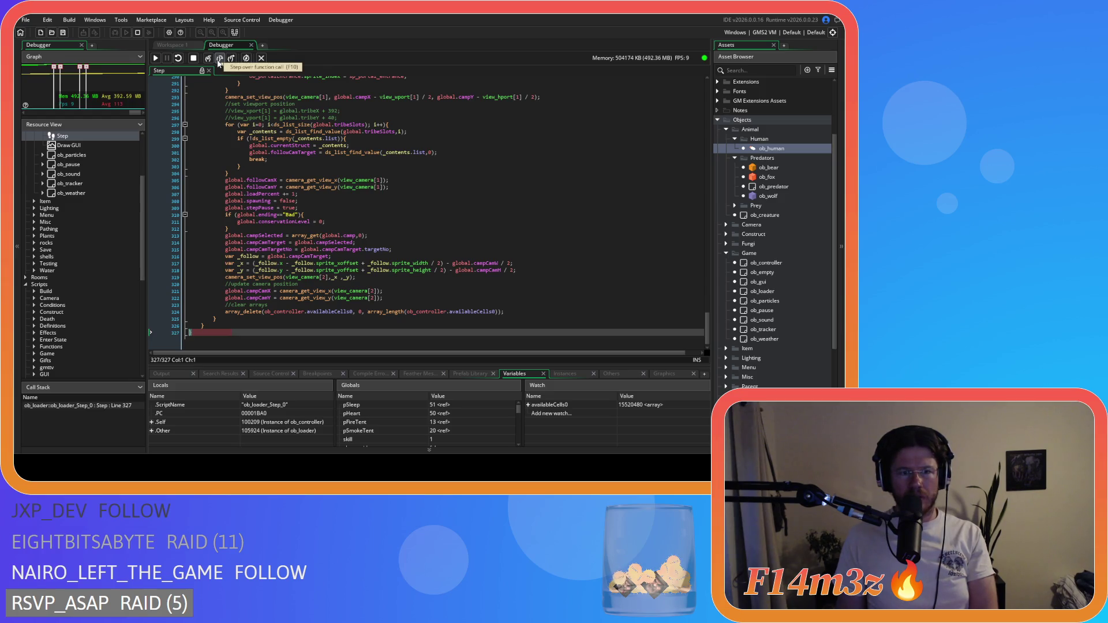
mouse_move(257, 257)
scroll(217, 332, "down", 1)
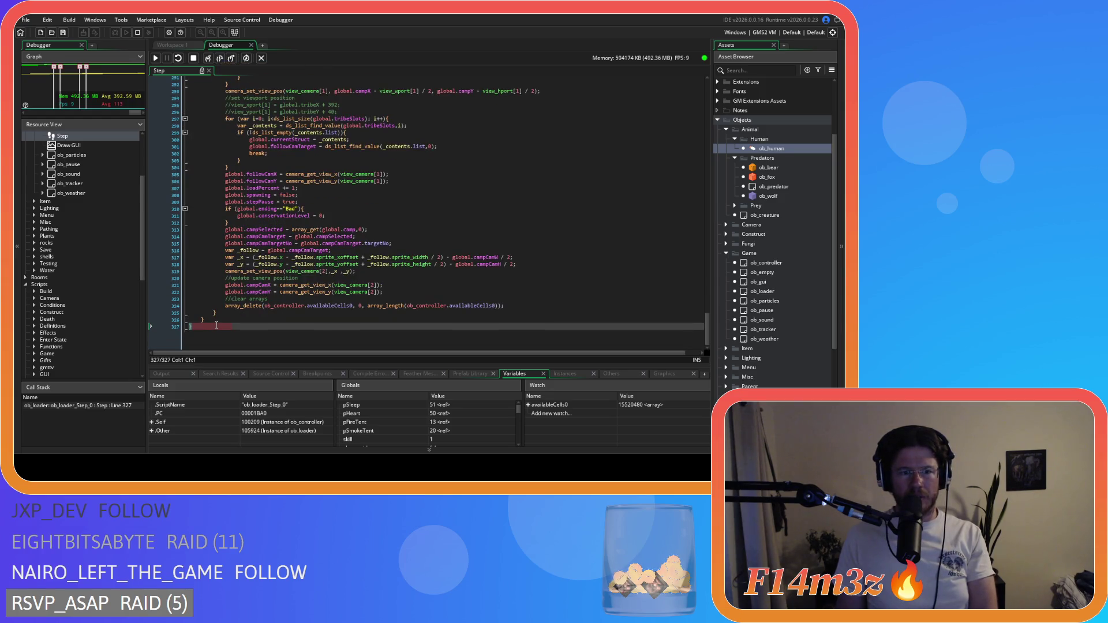
scroll(217, 326, "up", 15)
mouse_move(229, 293)
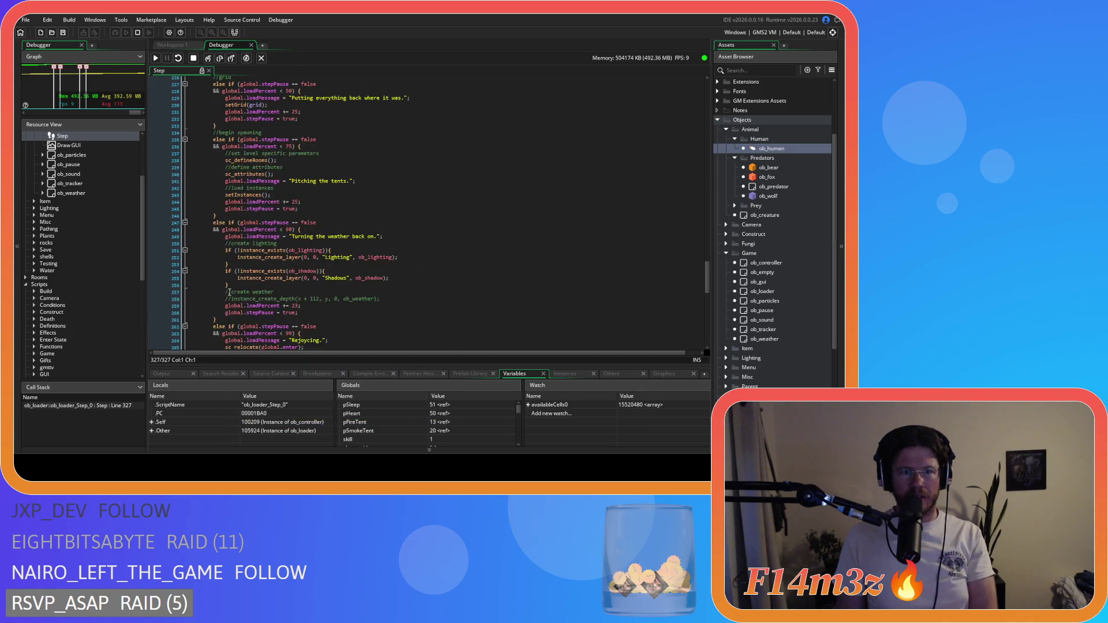
scroll(230, 292, "up", 8)
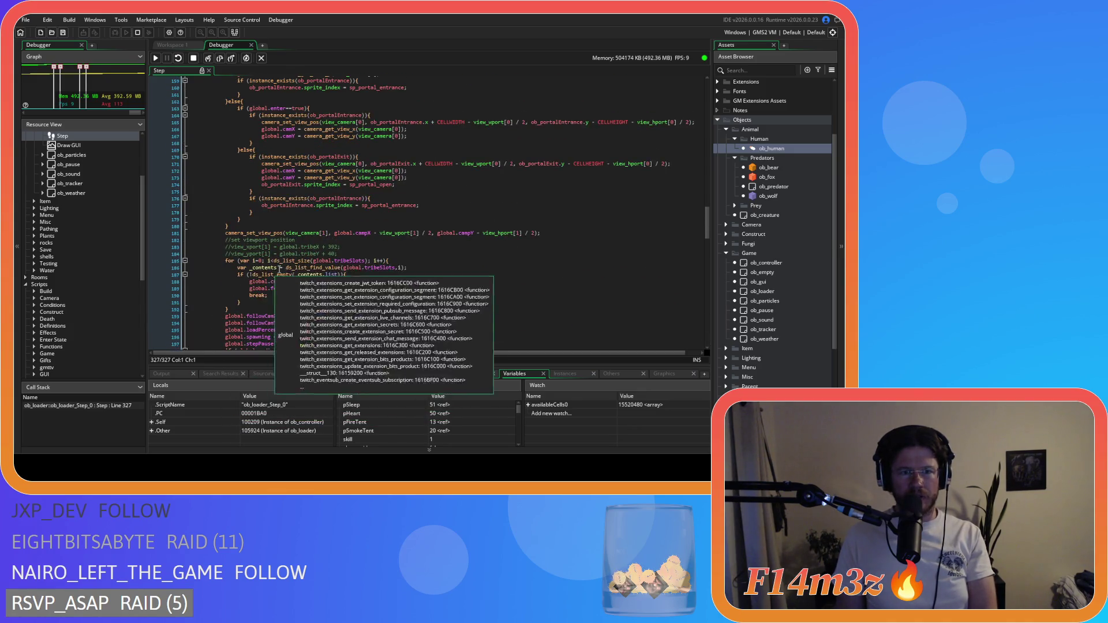
scroll(298, 264, "up", 7)
mouse_move(273, 193)
mouse_move(273, 192)
left_mouse_down()
mouse_move(280, 272)
mouse_move(298, 293)
mouse_move(296, 271)
mouse_move(283, 266)
left_mouse_up()
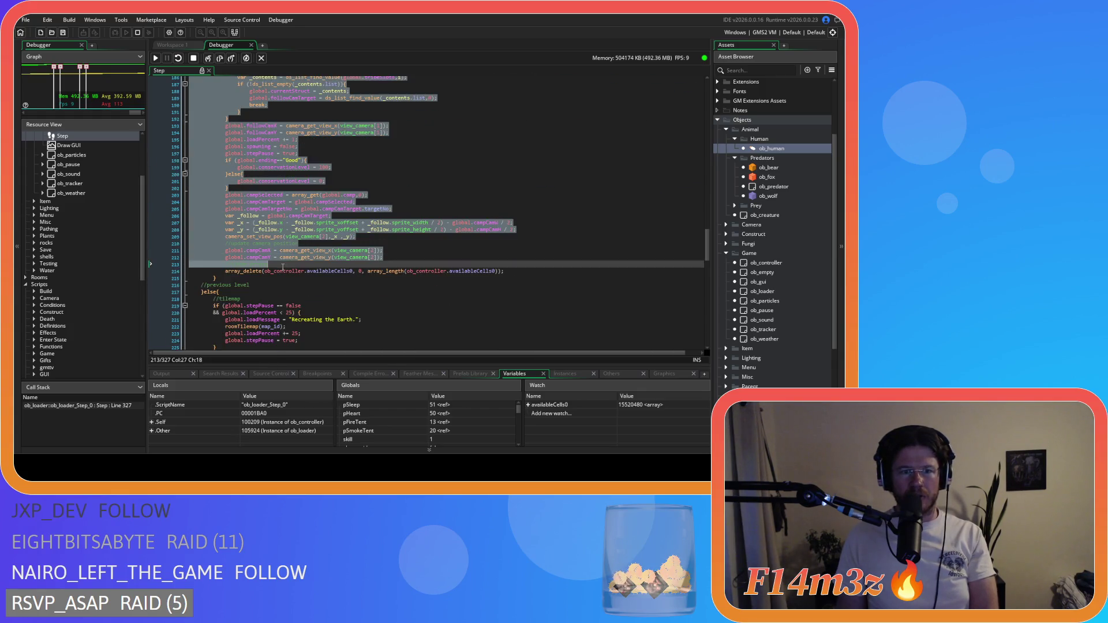
Inspect the newGame check and line 133, finding global.loadMessage is 'Making man in your image.'
scroll(283, 265, "up", 20)
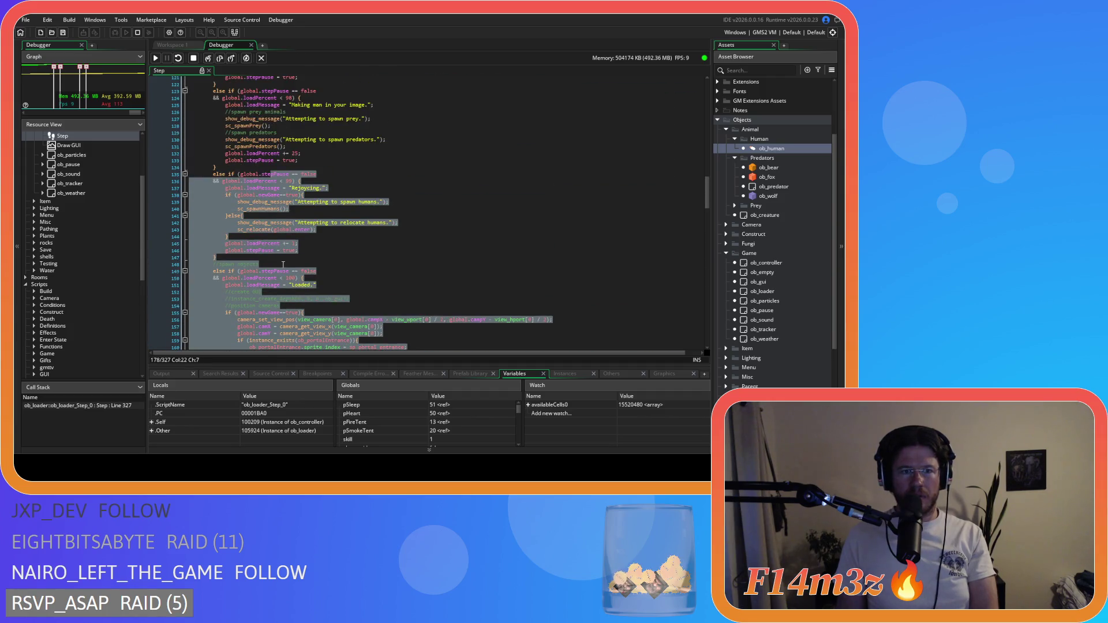
left_click(258, 196)
scroll(304, 204, "up", 2)
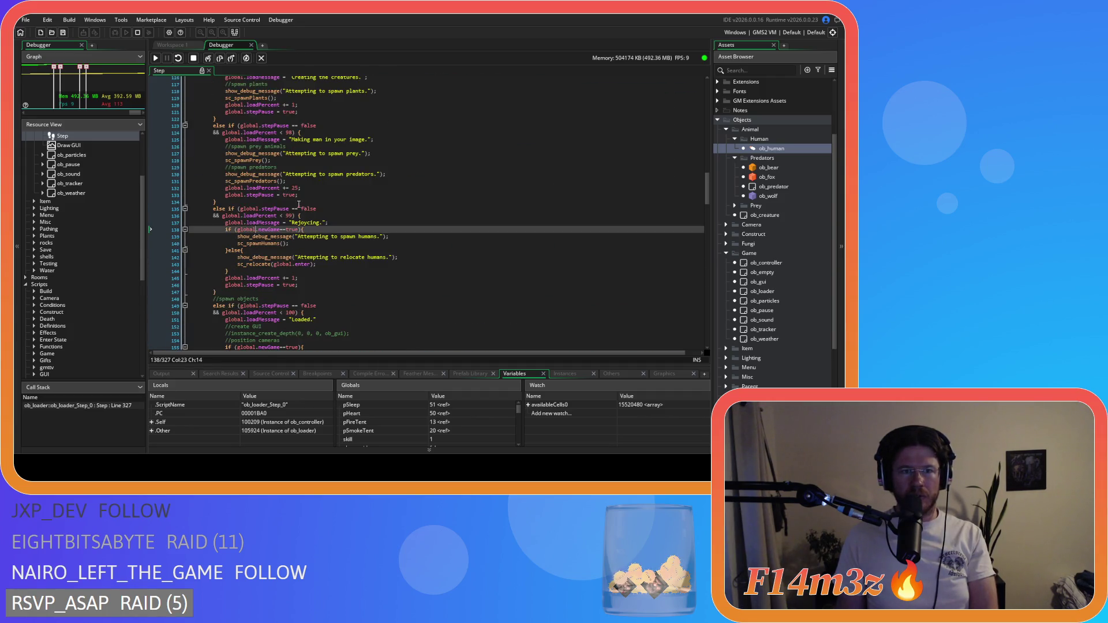
mouse_move(256, 195)
left_click(299, 195)
scroll(293, 201, "down", 20)
scroll(293, 201, "down", 20)
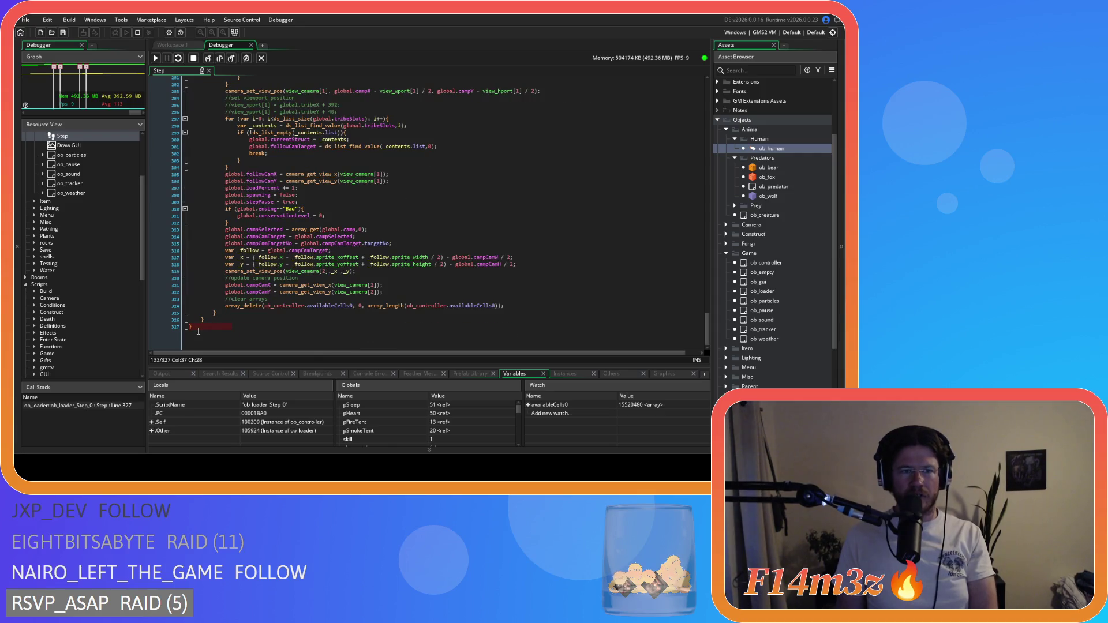
scroll(198, 331, "up", 20)
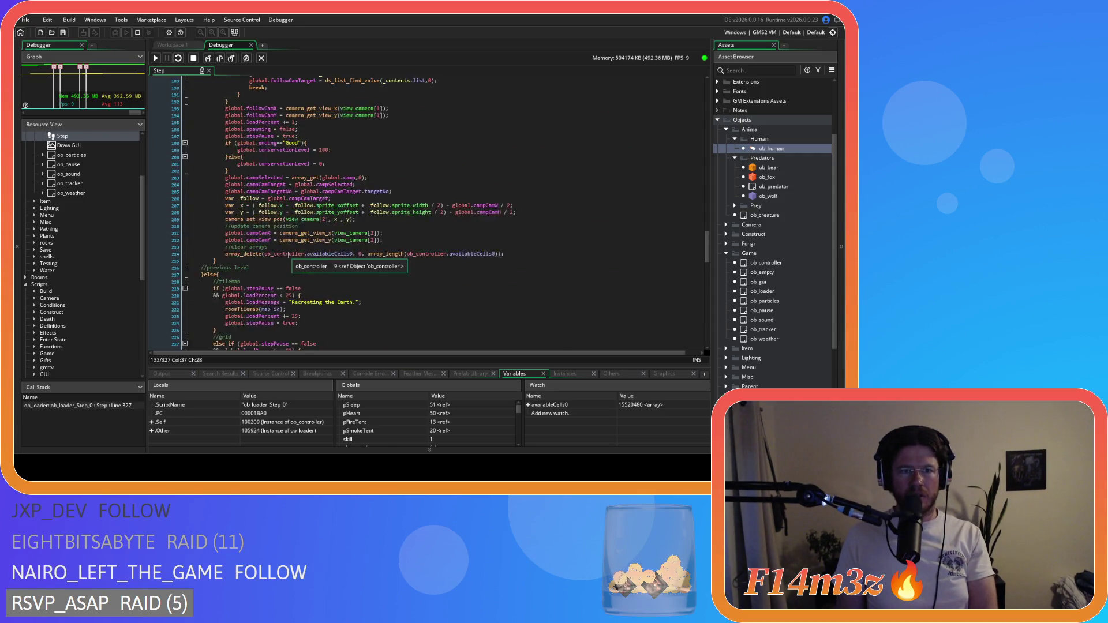
scroll(288, 255, "up", 8)
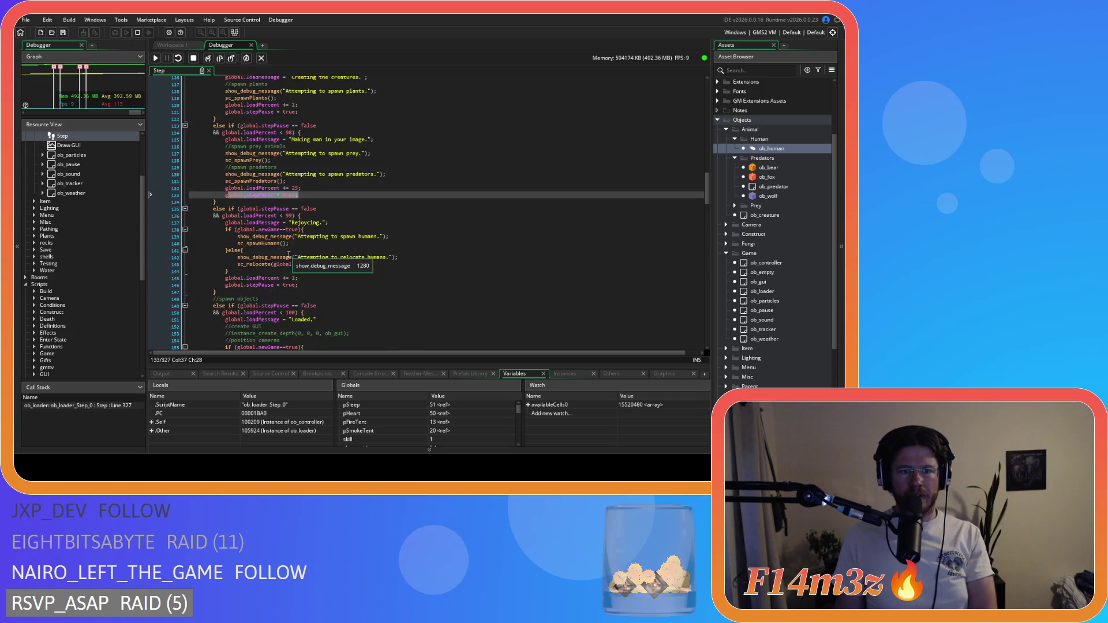
mouse_move(289, 168)
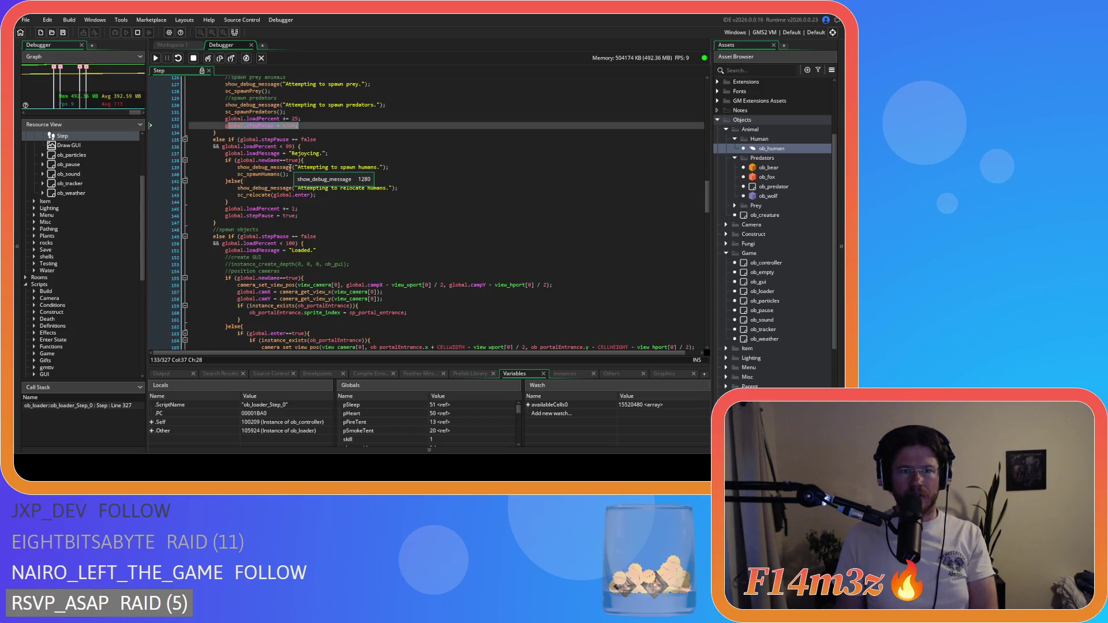
scroll(283, 185, "up", 3)
mouse_move(267, 210)
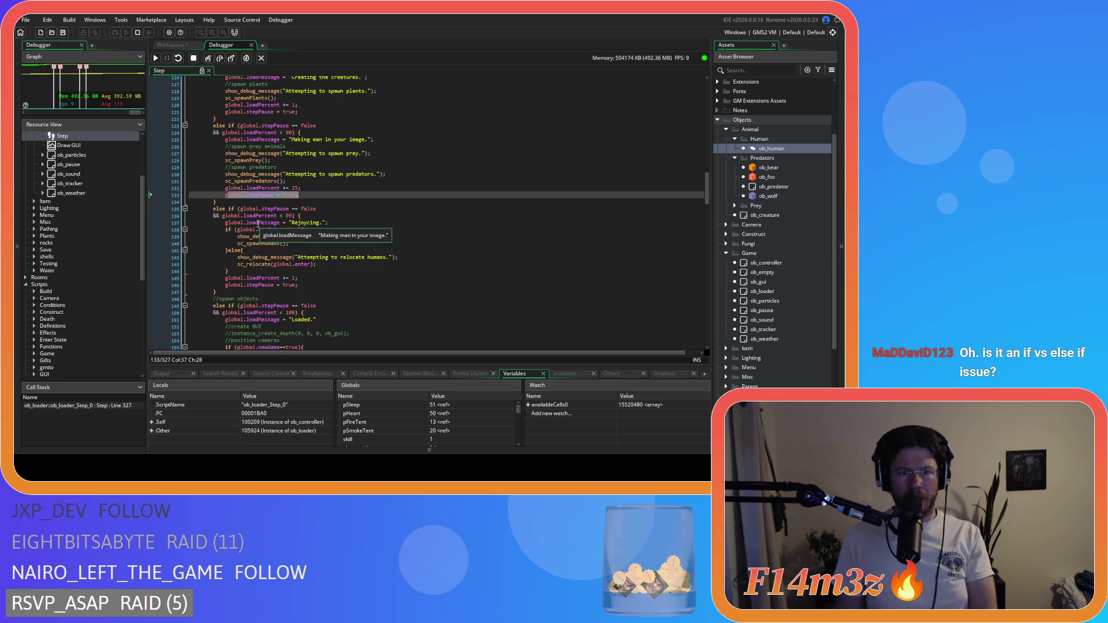
mouse_move(300, 224)
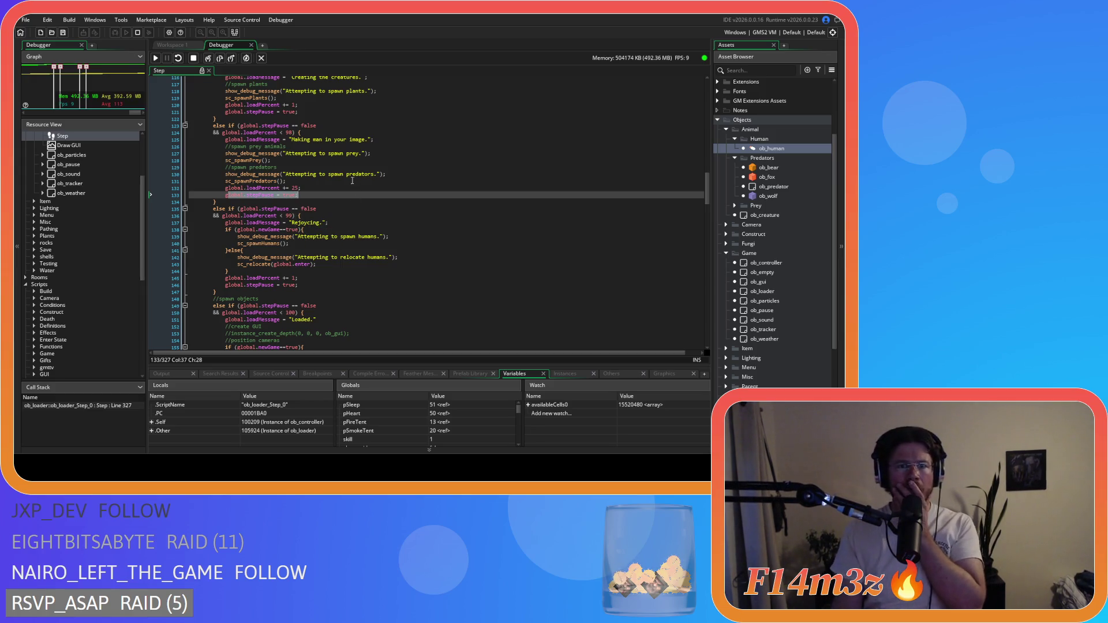
scroll(345, 174, "up", 2)
scroll(343, 187, "down", 3)
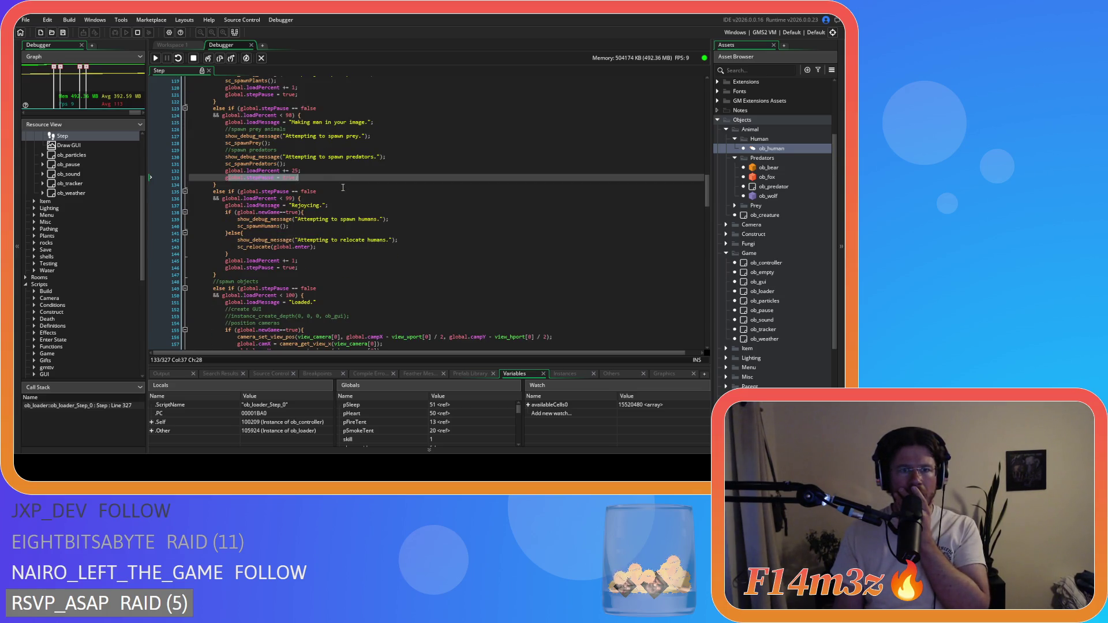
scroll(343, 188, "up", 2)
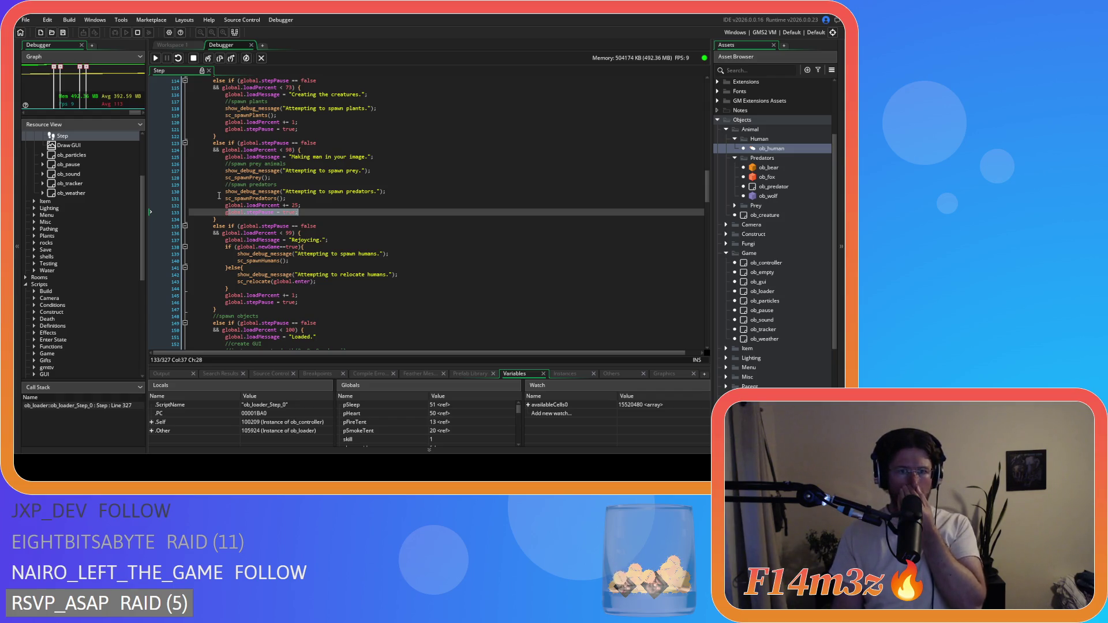
scroll(216, 215, "down", 20)
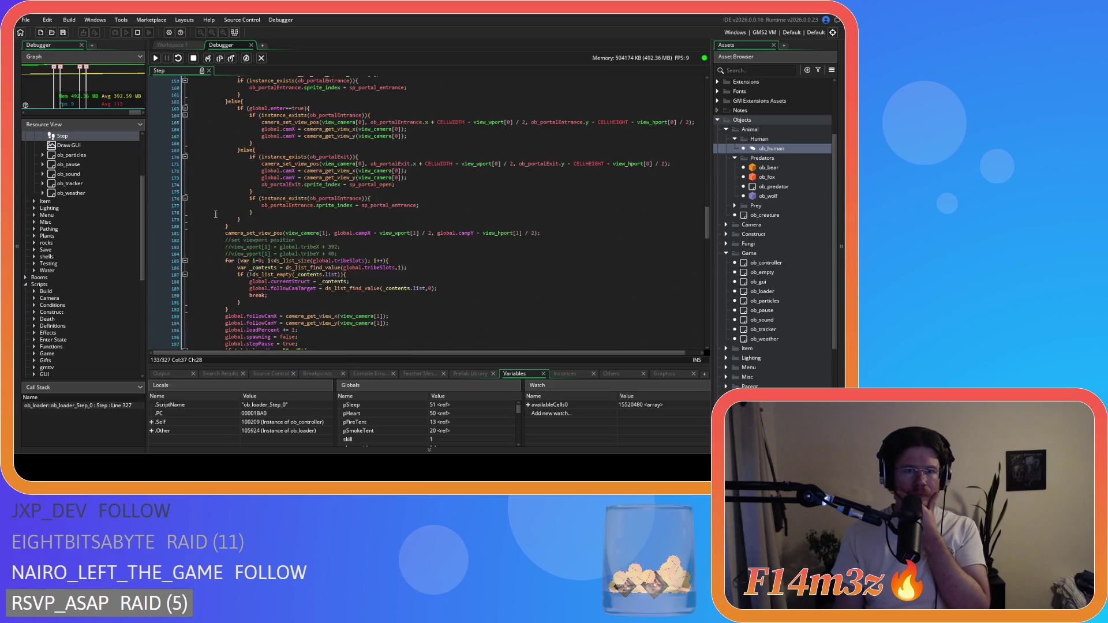
scroll(215, 215, "up", 10)
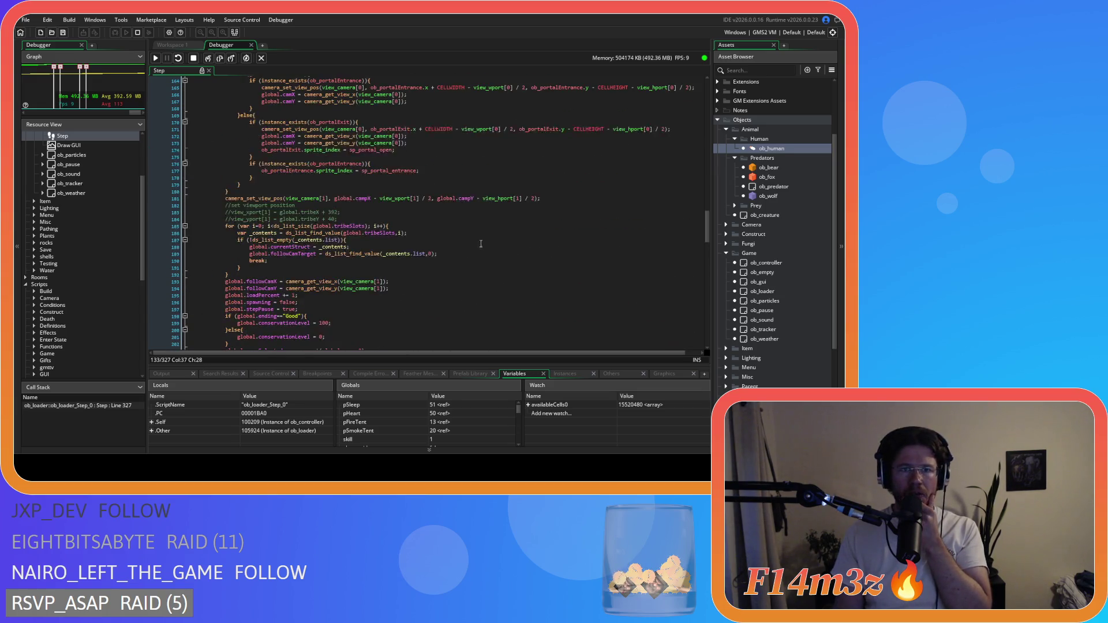
left_click_drag(708, 229, 668, 94)
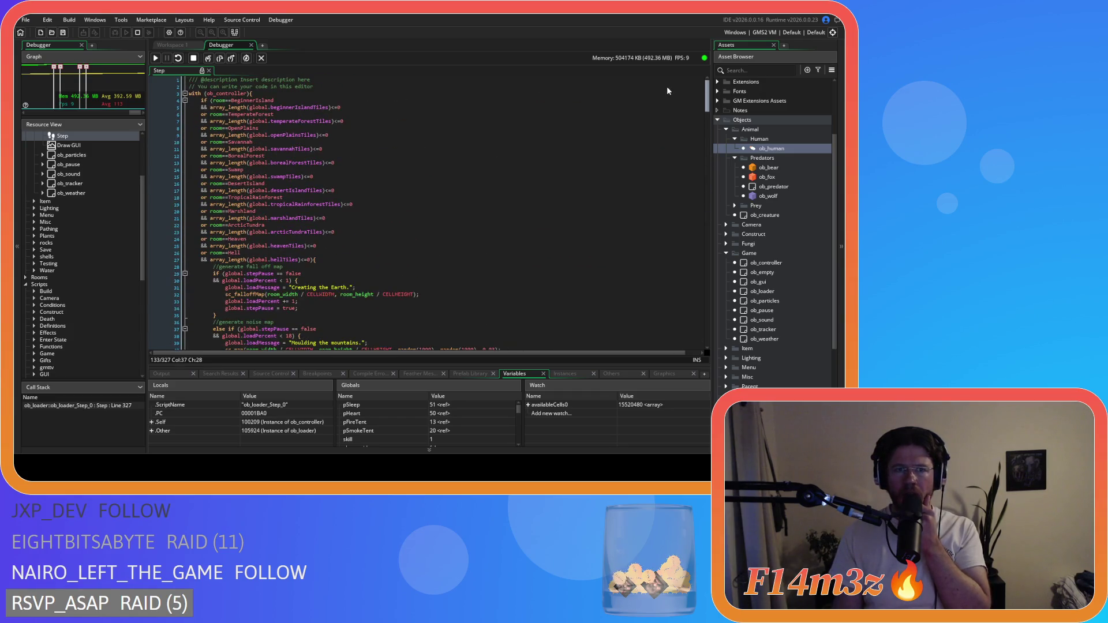
scroll(668, 92, "down", 20)
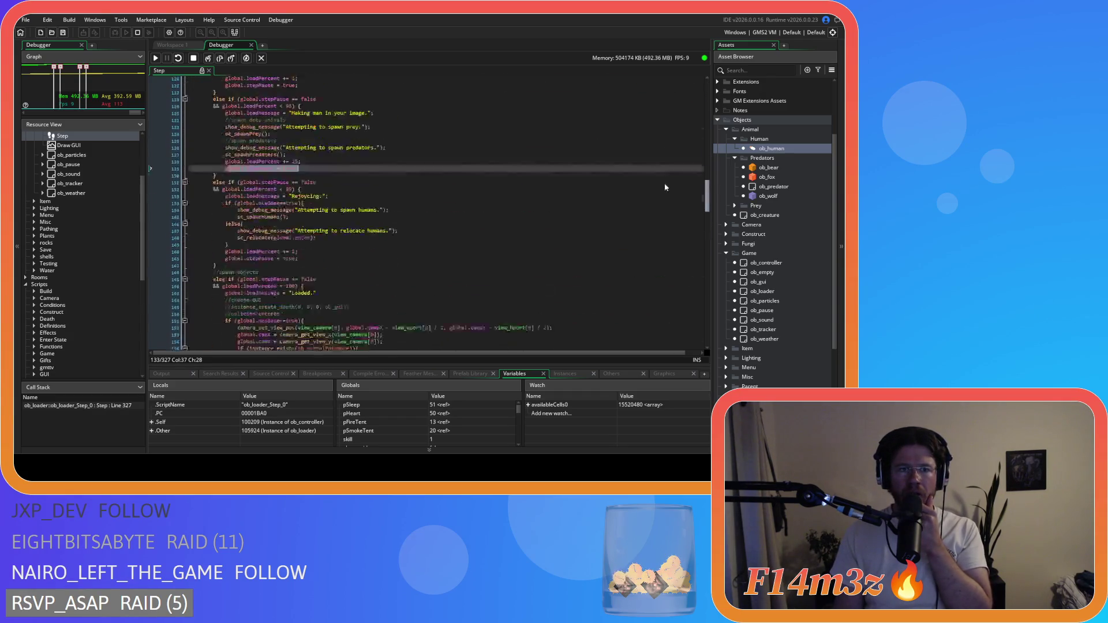
scroll(654, 150, "up", 20)
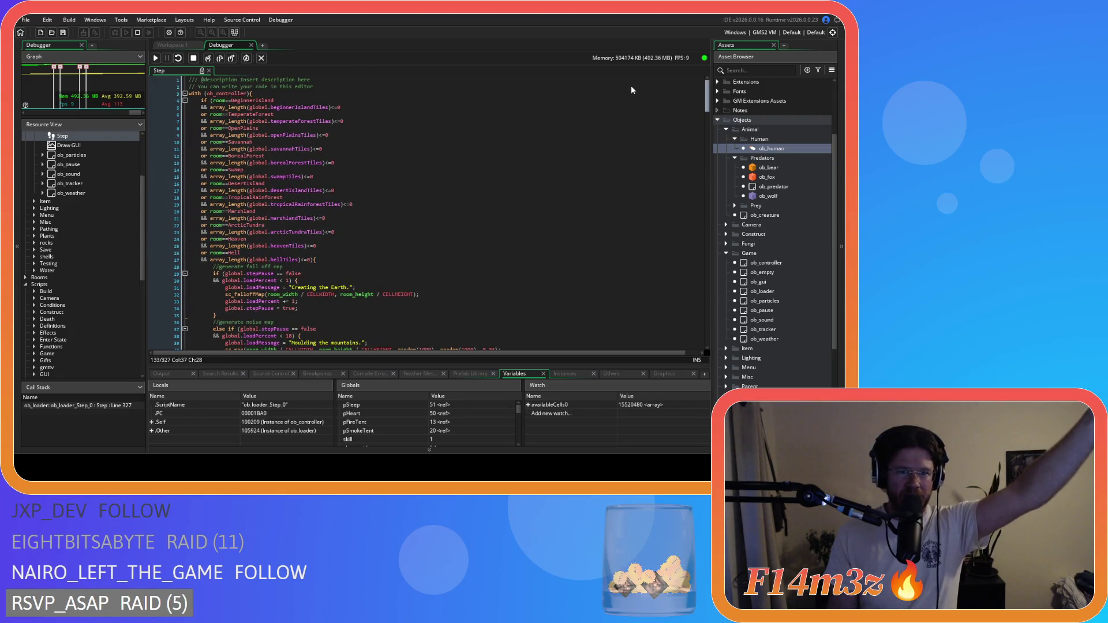
scroll(632, 91, "down", 3)
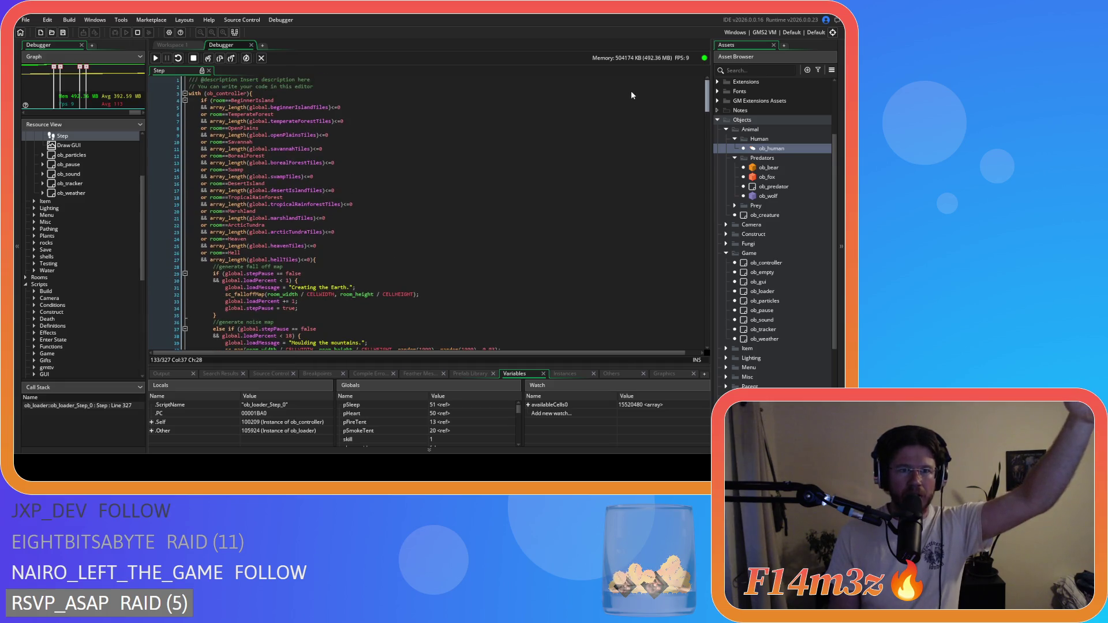
scroll(630, 101, "up", 2)
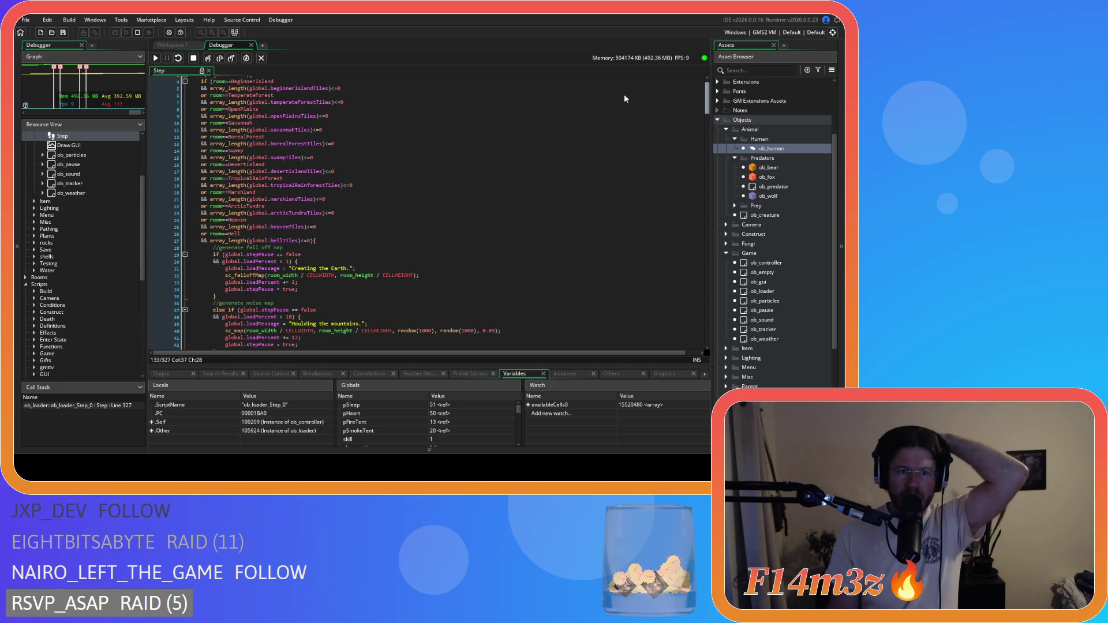
scroll(625, 110, "down", 20)
scroll(635, 173, "down", 9)
scroll(638, 183, "up", 20)
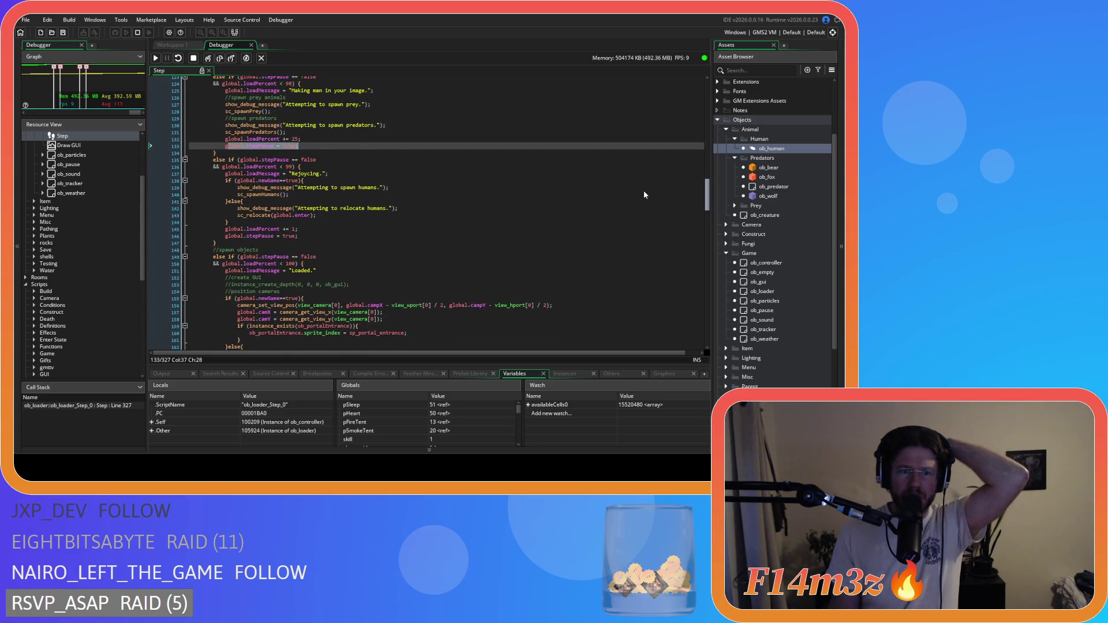
scroll(629, 95, "up", 6)
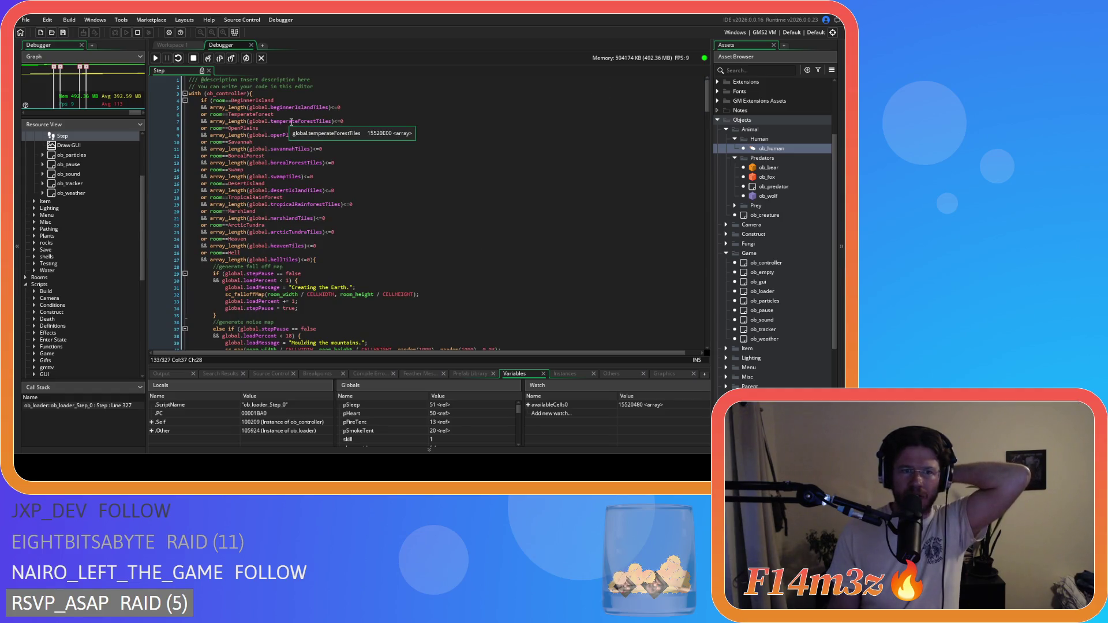
mouse_move(299, 123)
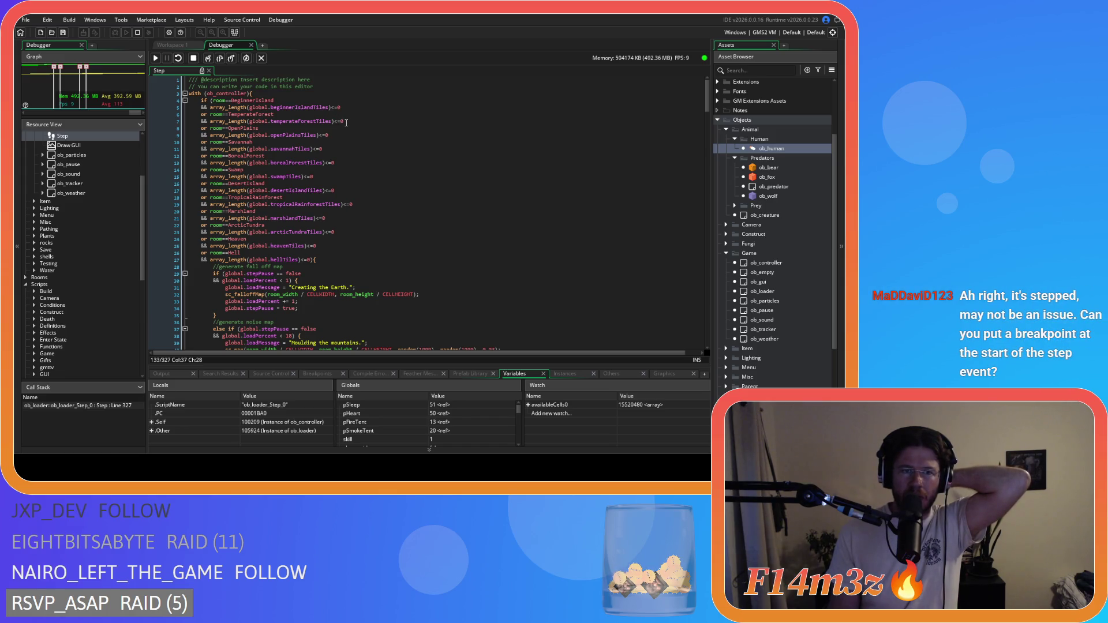
scroll(707, 180, "down", 15)
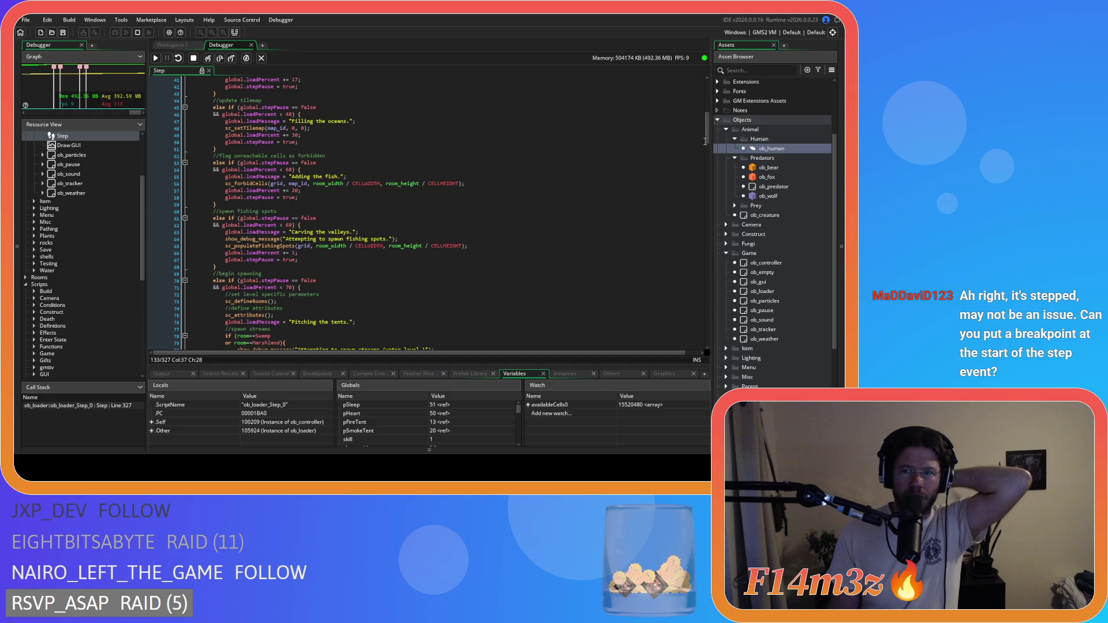
scroll(707, 180, "down", 20)
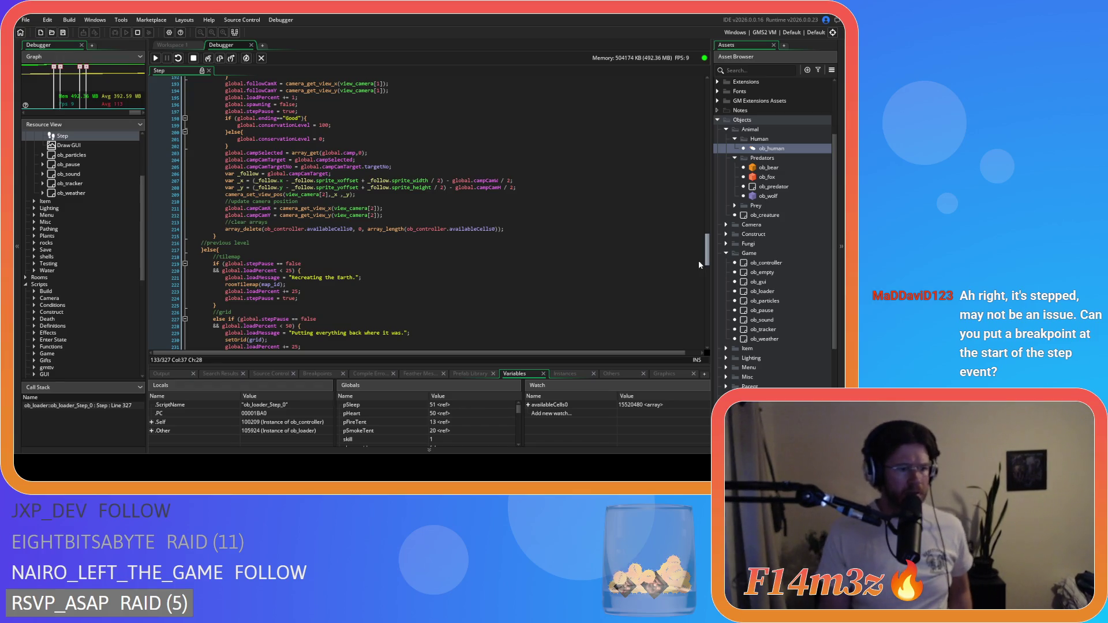
scroll(690, 161, "up", 20)
scroll(687, 145, "up", 12)
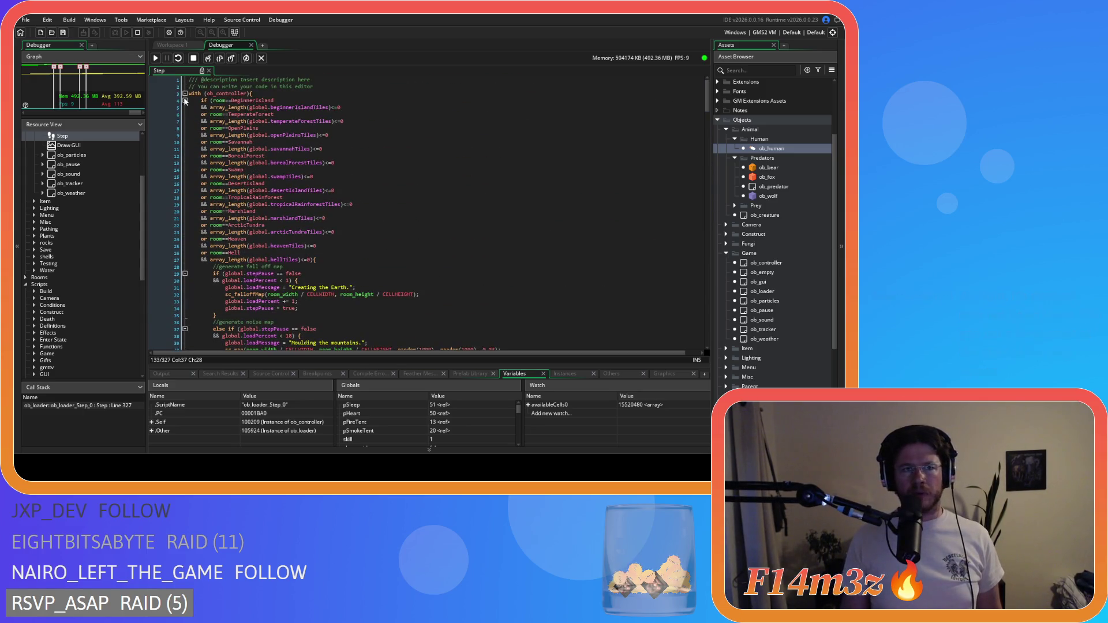
Breakpoint line 3 of ob_loader's Step, resume the game, then break into ob_bear's Step at line 112
left_click(172, 94)
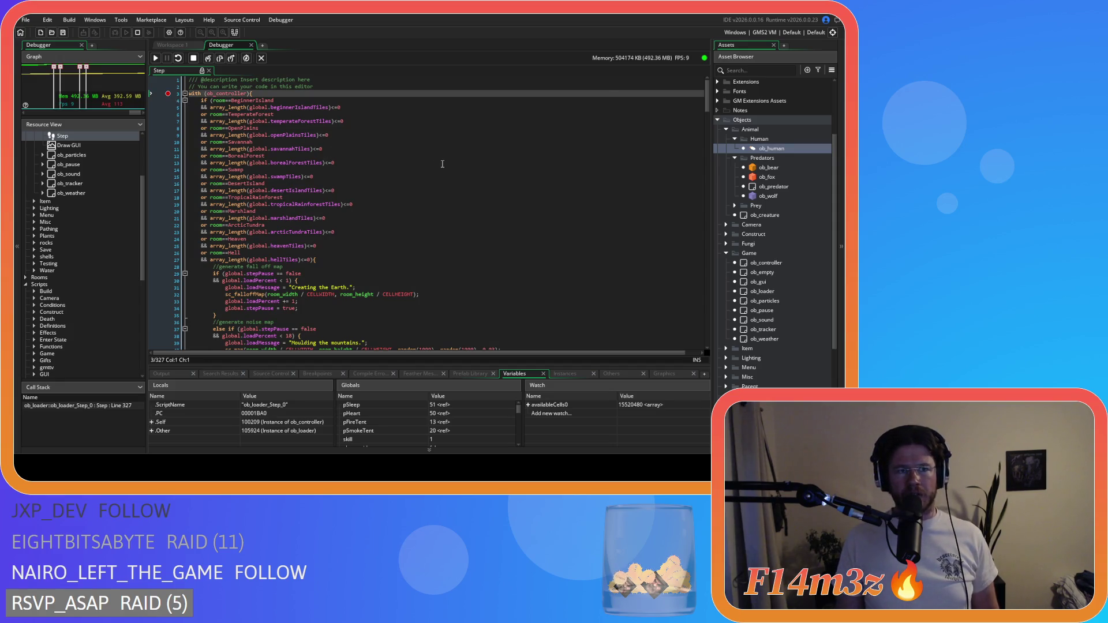
mouse_move(706, 102)
left_mouse_down()
mouse_move(703, 238)
mouse_move(681, 355)
mouse_move(657, 147)
mouse_move(663, 96)
left_mouse_up()
left_click(155, 58)
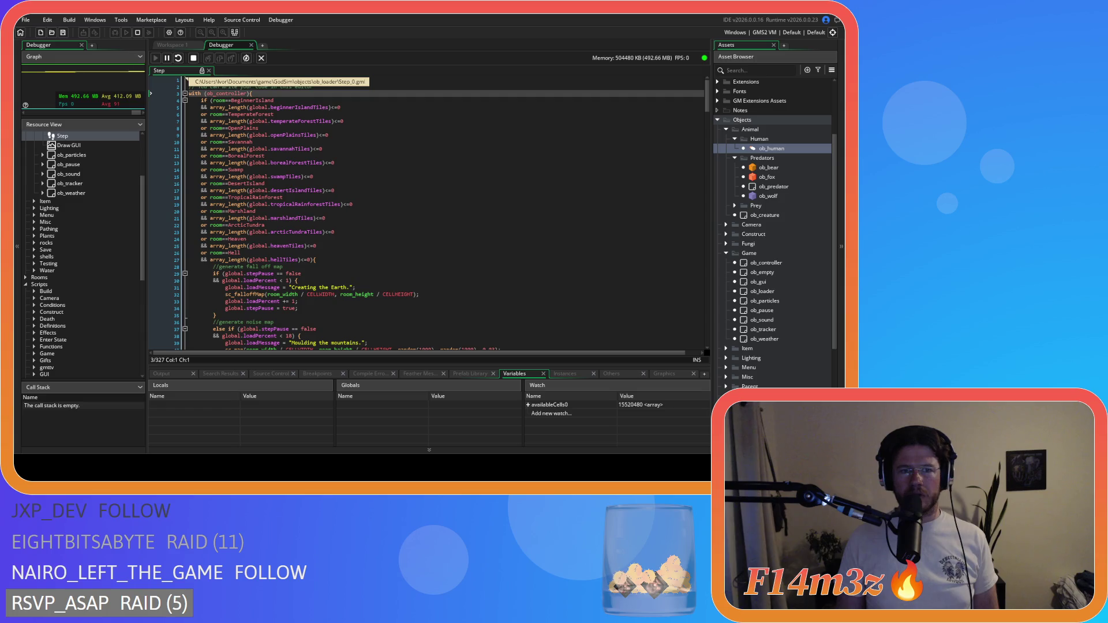
left_click(167, 58)
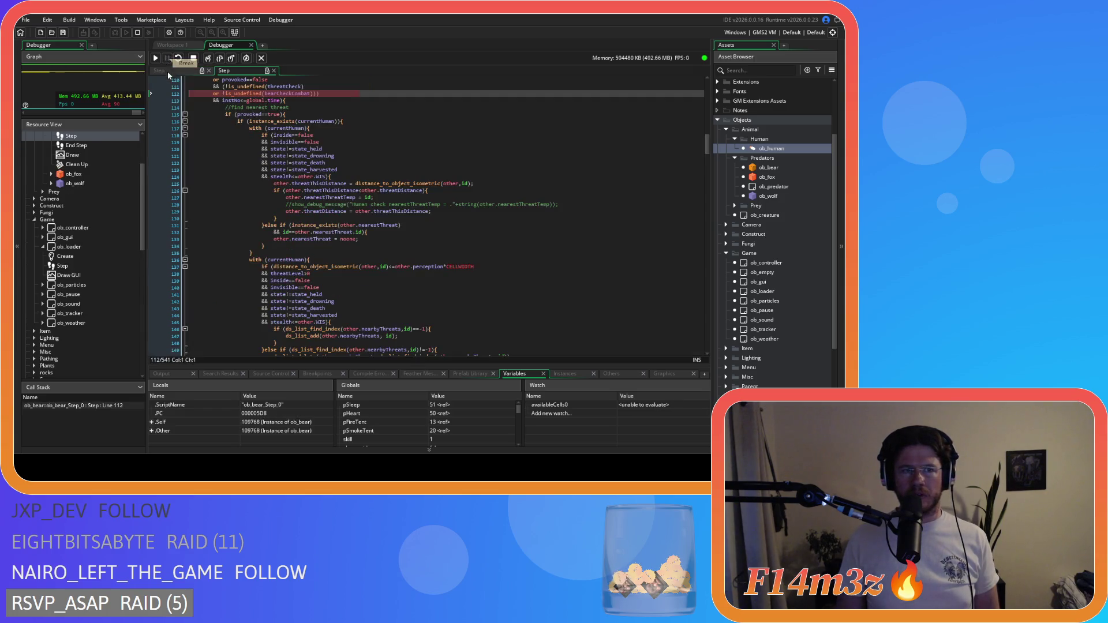
Close the ob_bear Step view and mark line 139, 'Attempting to spawn humans.', with a breakpoint
scroll(307, 144, "up", 3)
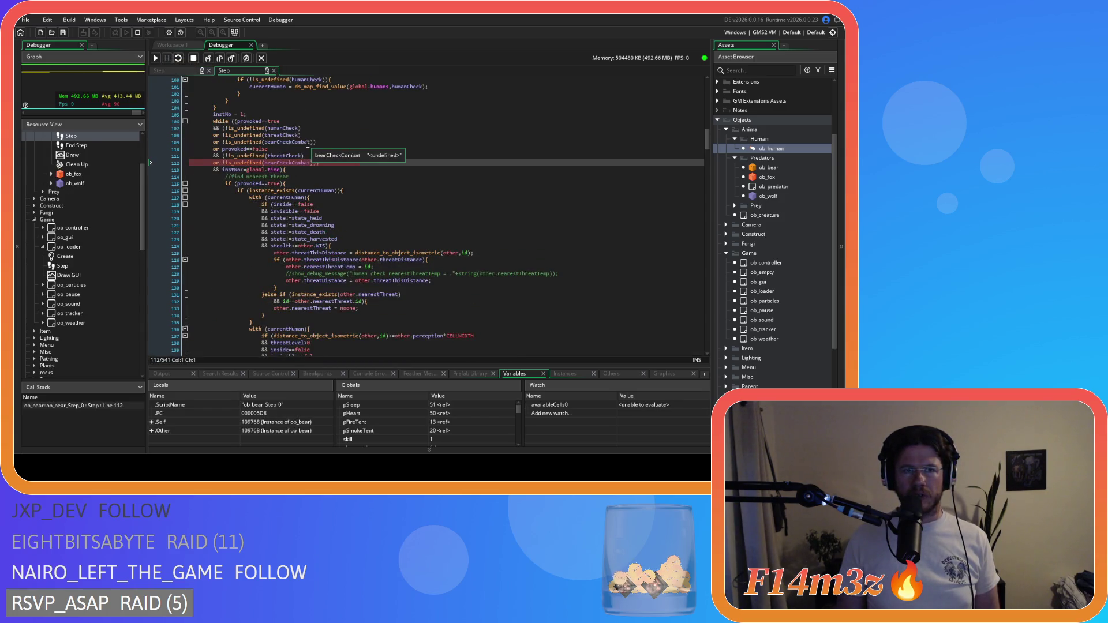
left_click(273, 71)
scroll(256, 128, "down", 5)
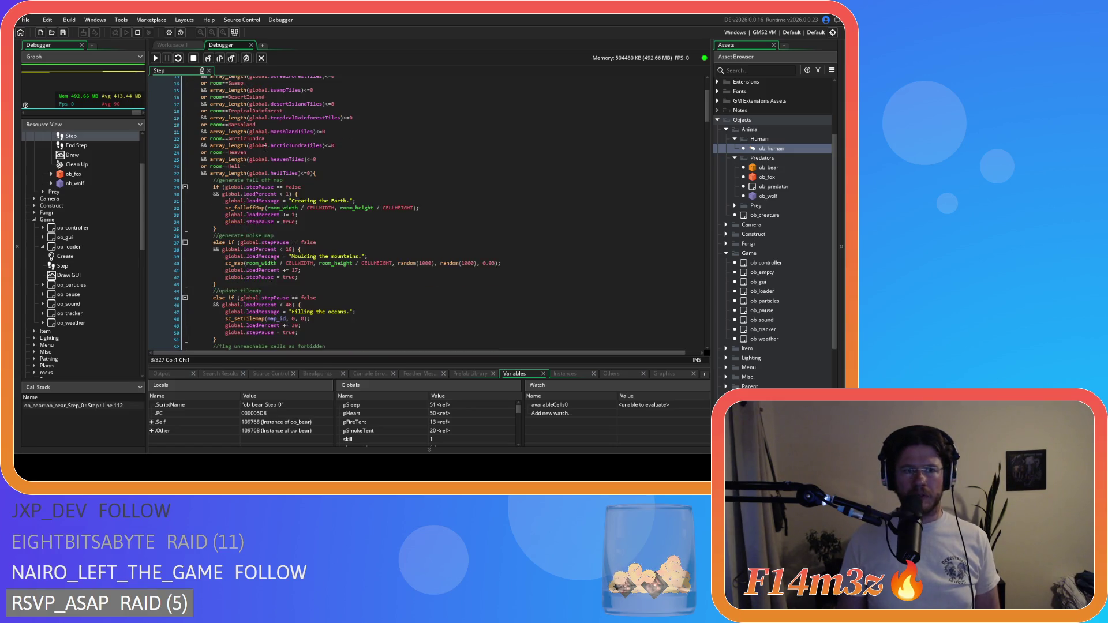
scroll(347, 181, "up", 5)
left_click(347, 142)
scroll(350, 173, "down", 10)
scroll(354, 193, "down", 20)
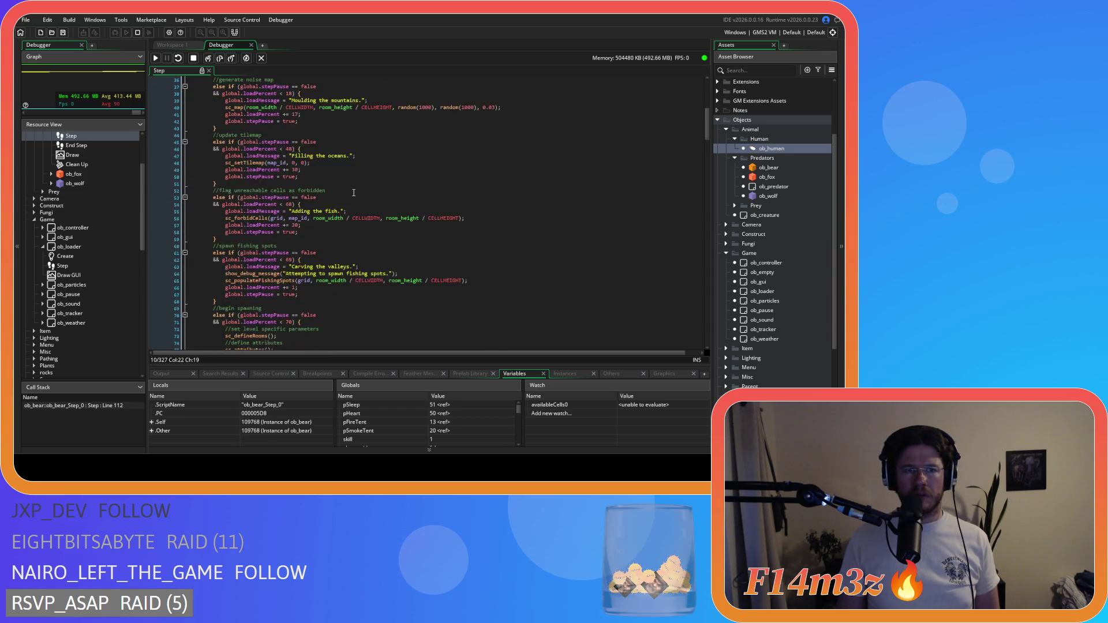
scroll(313, 197, "down", 3)
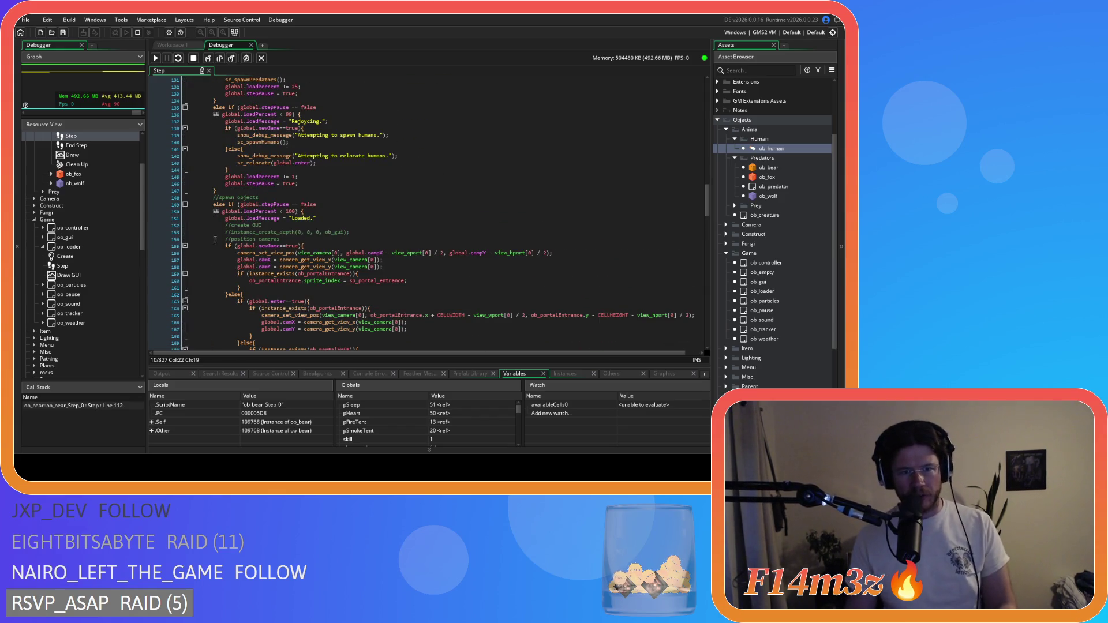
scroll(218, 199, "up", 3)
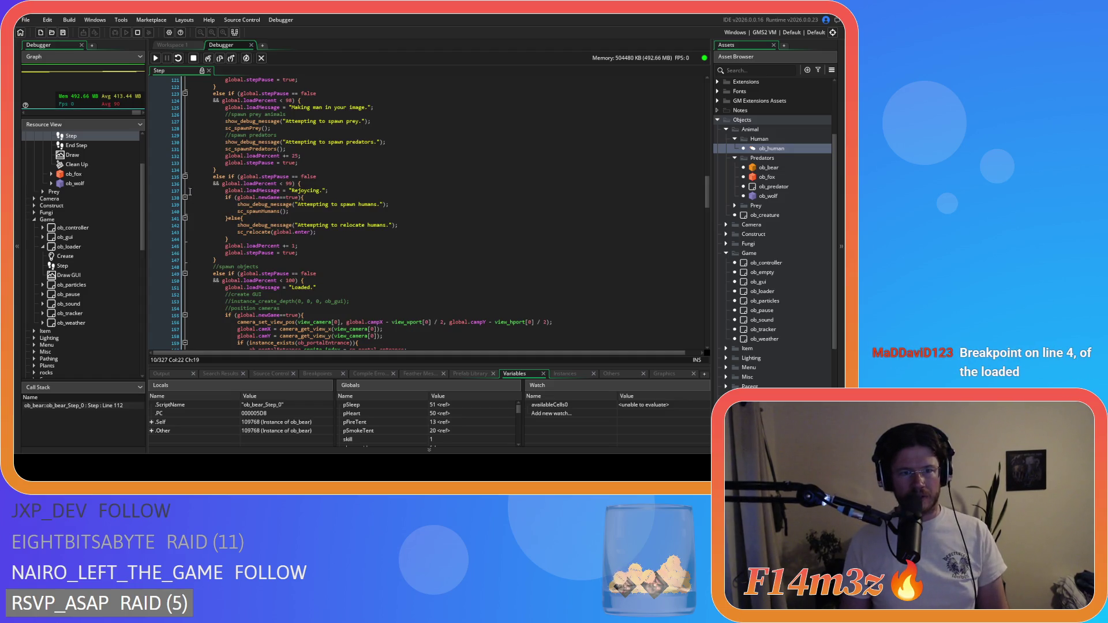
left_click(169, 197)
Toggle a breakpoint on line 137 on and off, then set one on line 4's room check
key("Down")
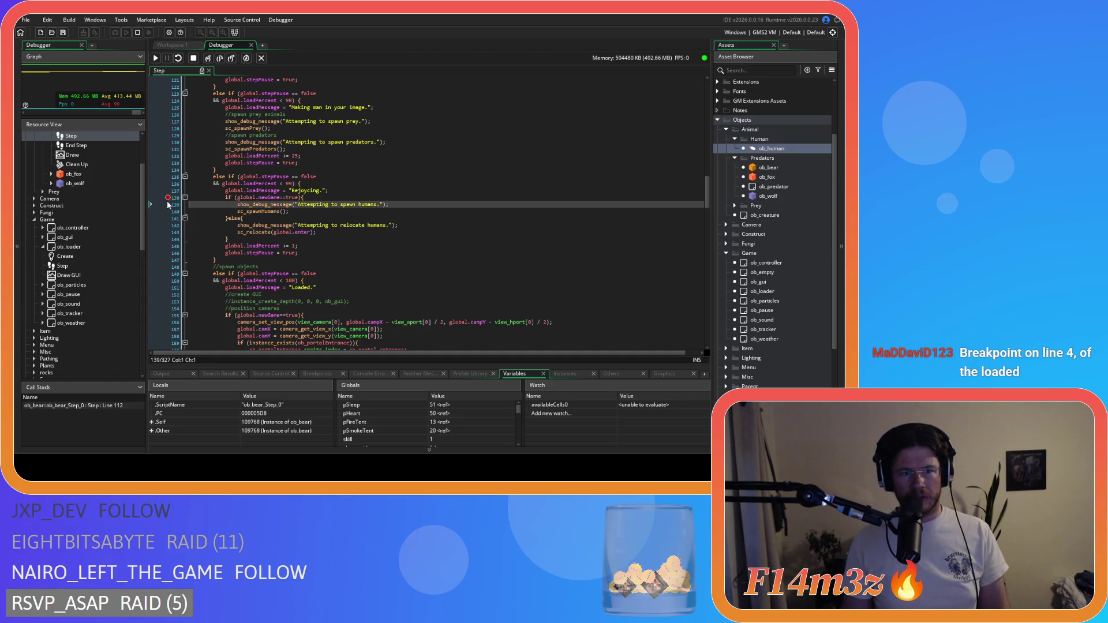
left_click(167, 193)
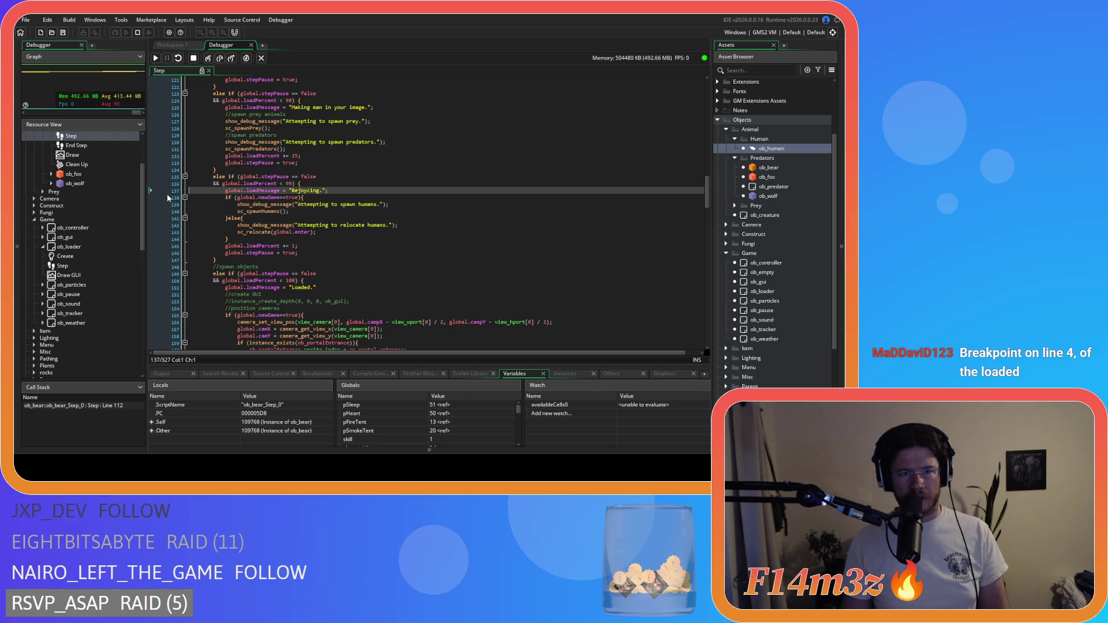
left_click(168, 192)
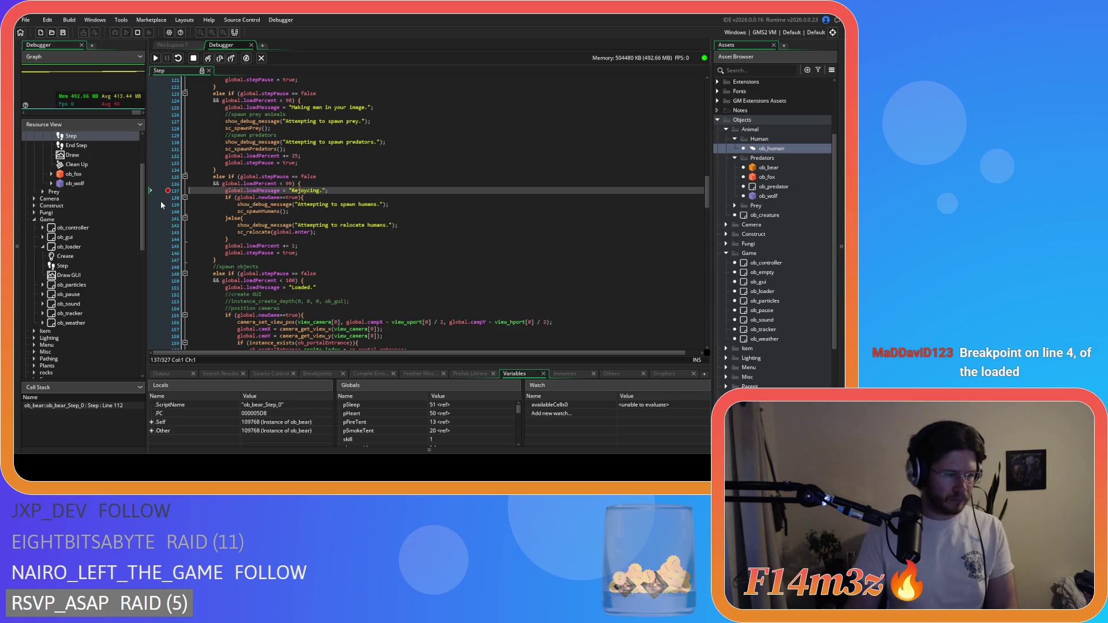
left_click(166, 191)
scroll(436, 197, "up", 15)
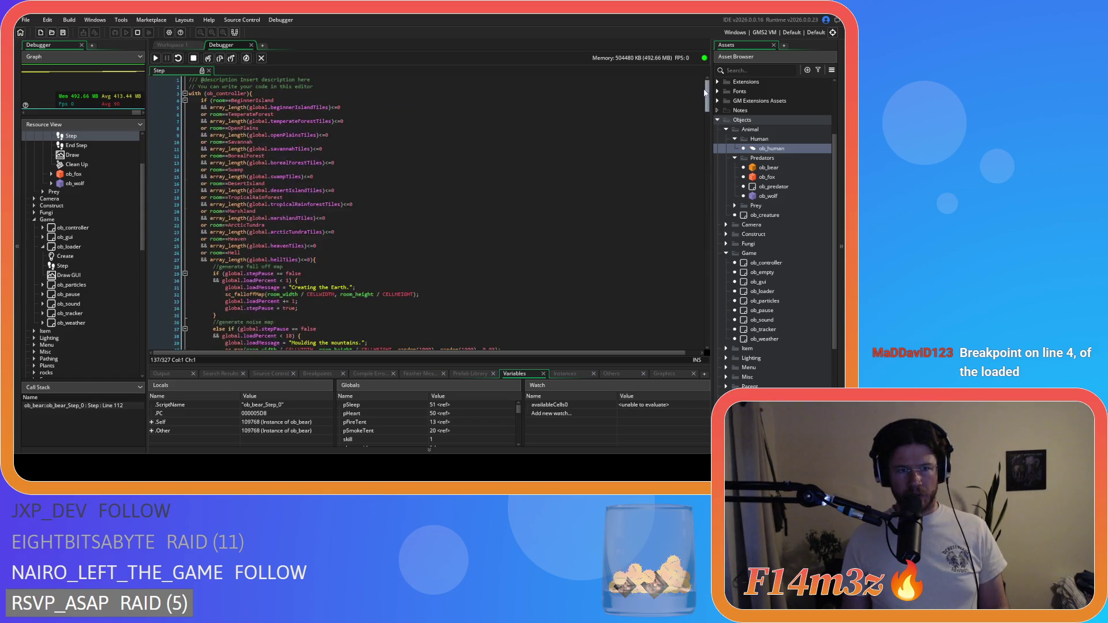
left_click(168, 100)
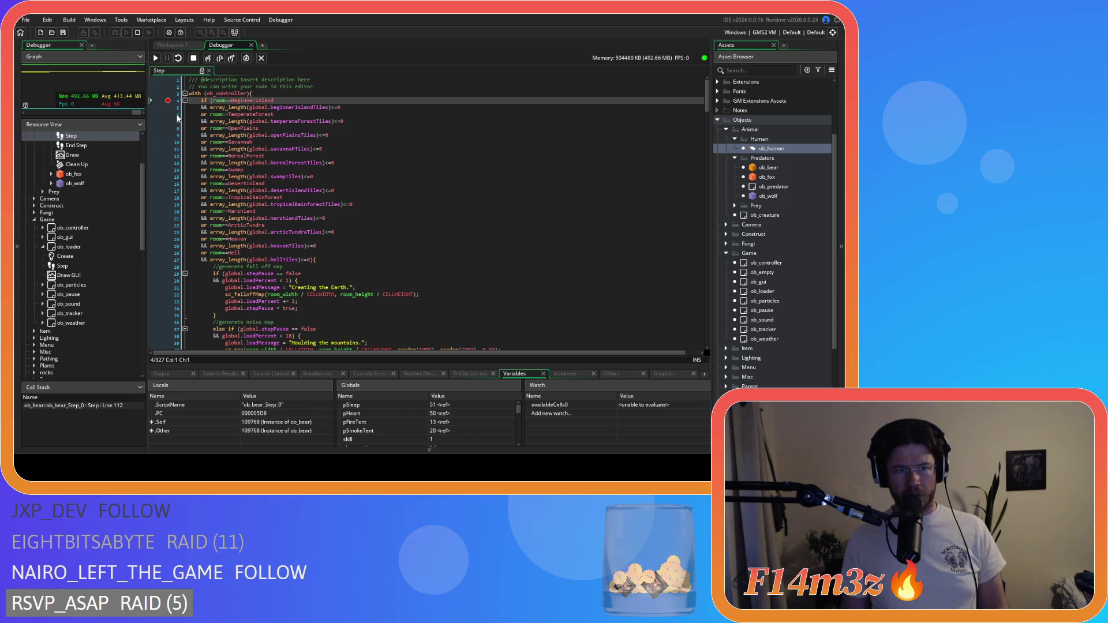
Resume the game, show the running-instances list, and break into the running code
left_click(156, 58)
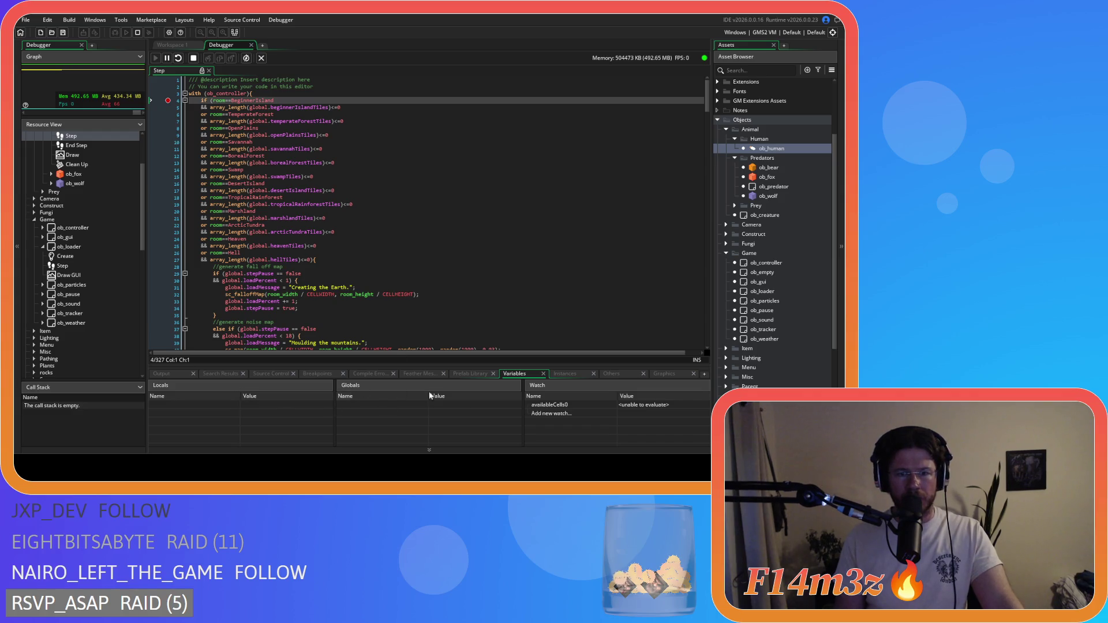
left_click(567, 375)
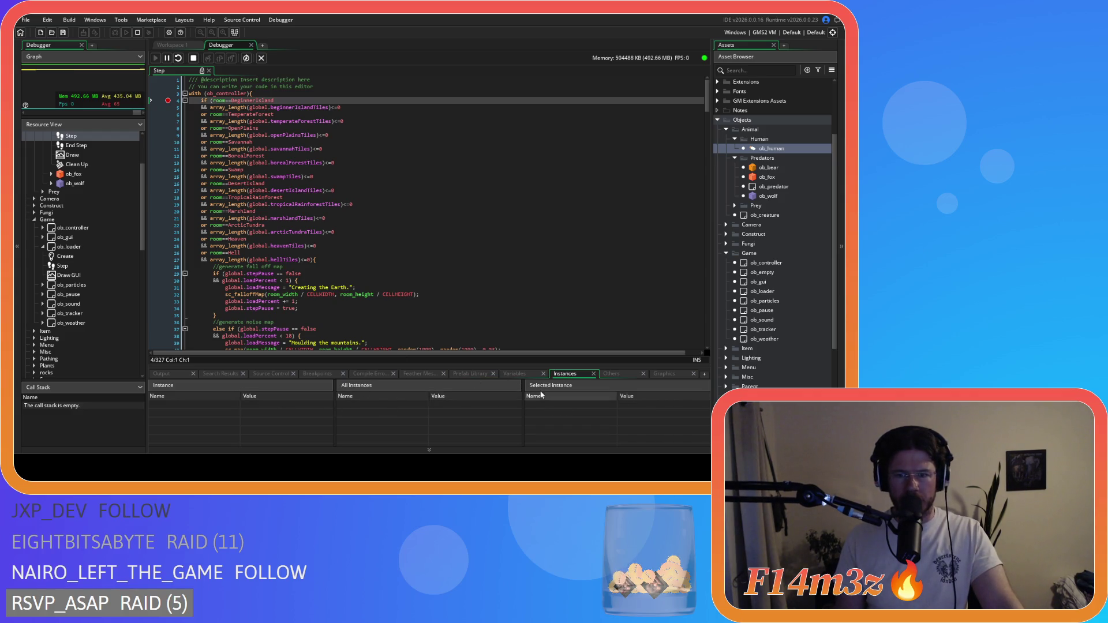
left_click(166, 58)
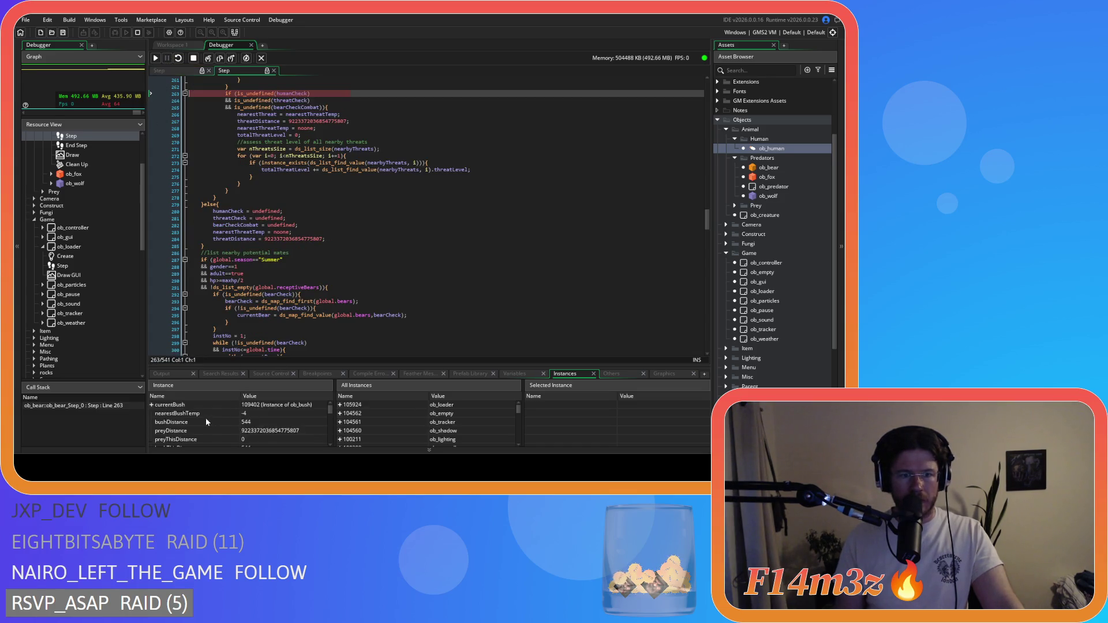
Expand the ob_loader instance 105924 in All Instances and reveal its Built-In Vars
left_click(340, 406)
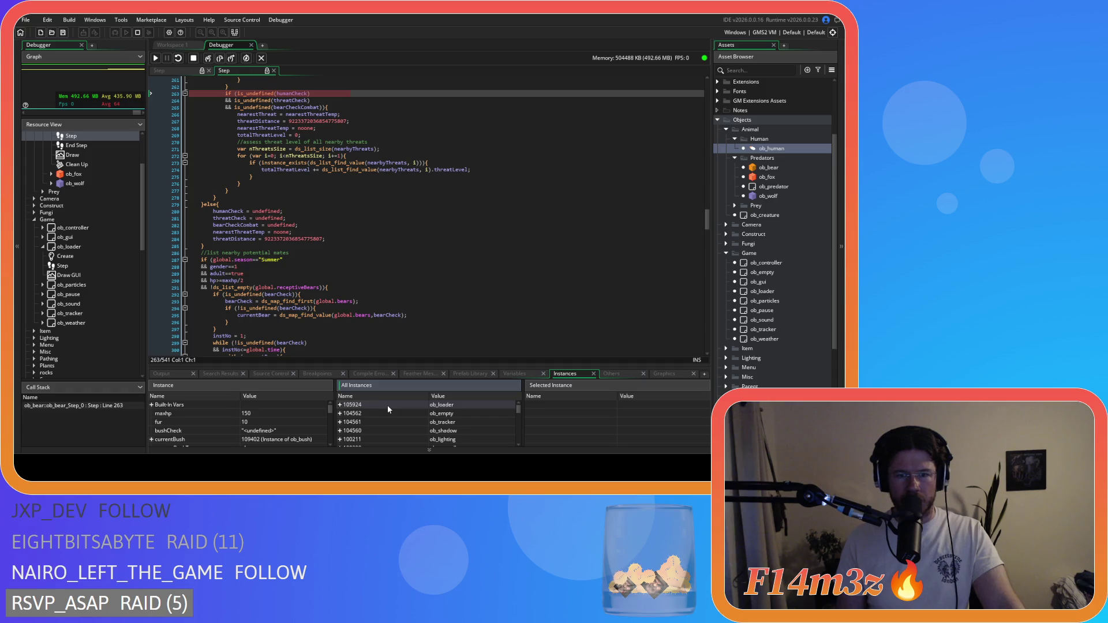
left_click(340, 405)
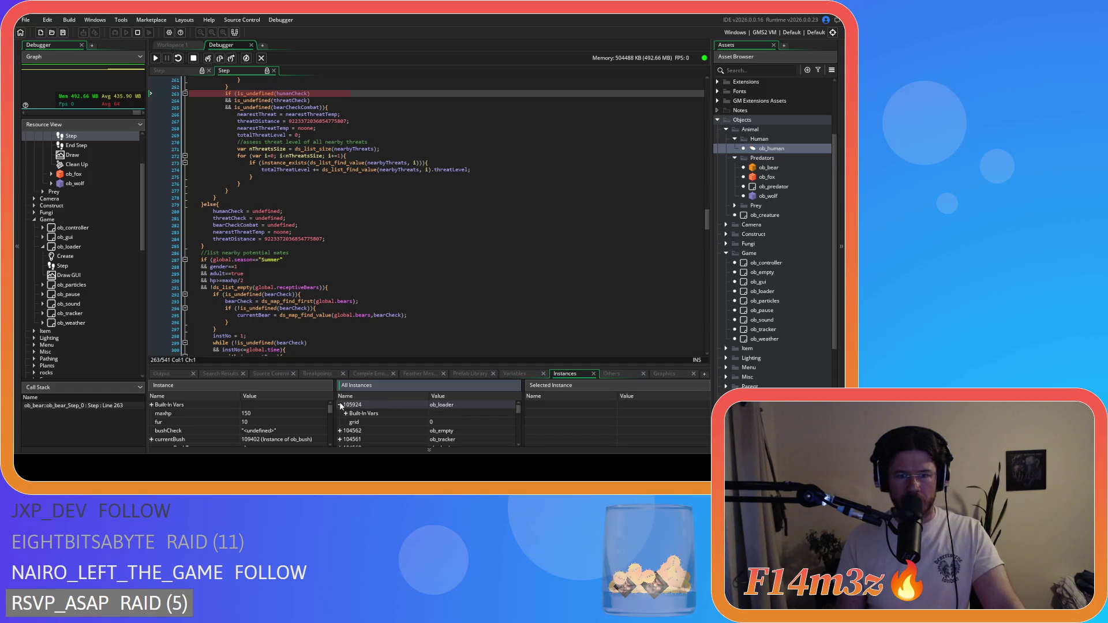
left_click(340, 405)
left_click(340, 406)
left_click(344, 413)
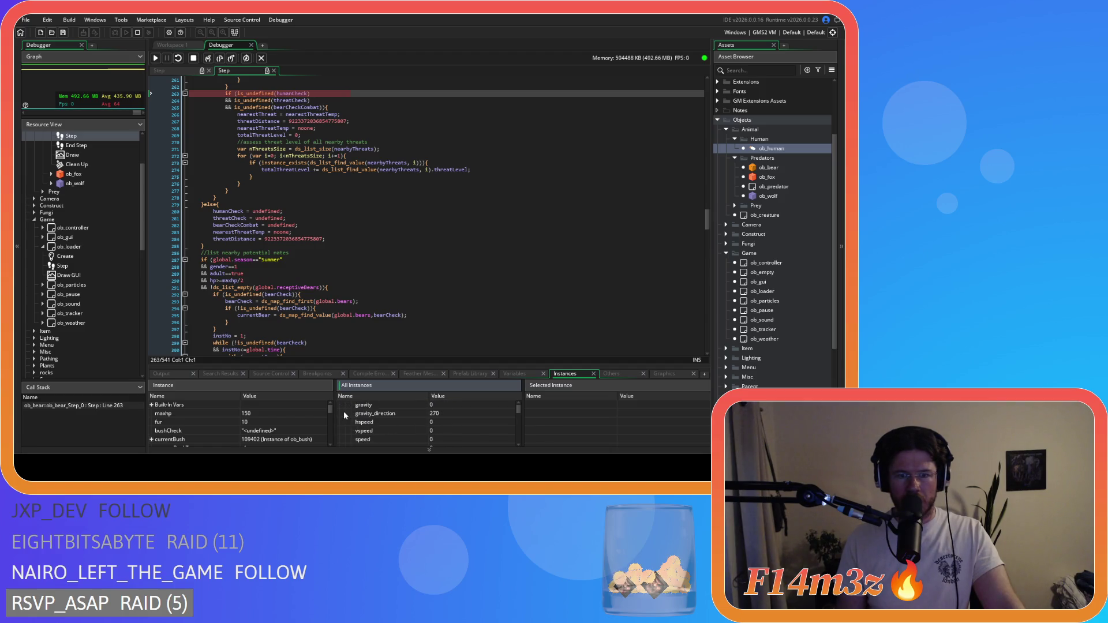
Scroll through ob_loader's built-in variables, then collapse them and the instance entry
scroll(381, 421, "down", 2)
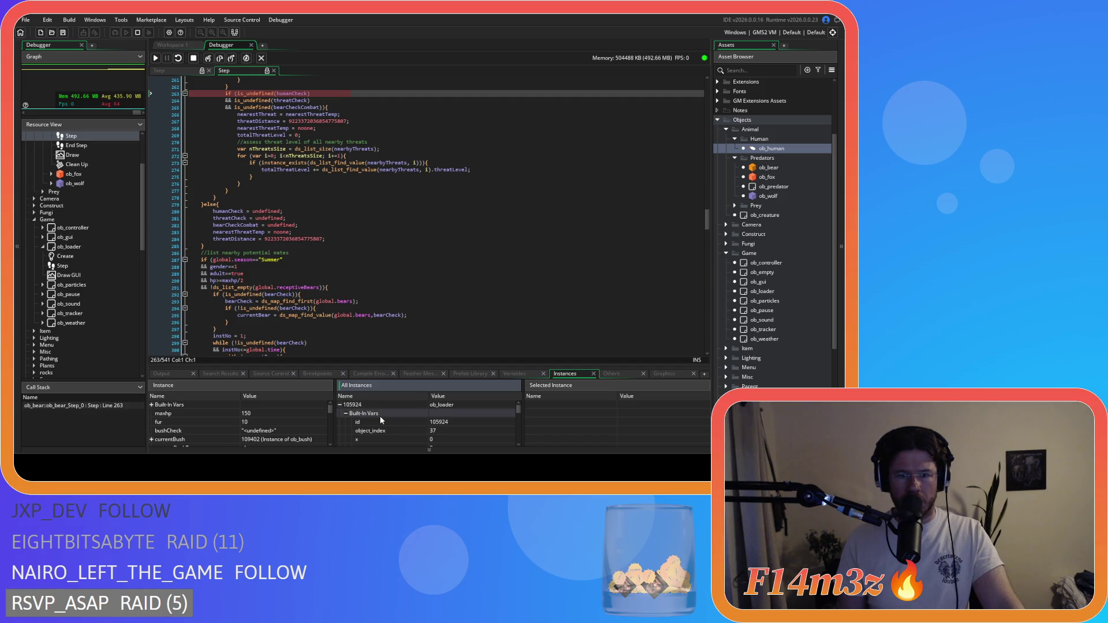
scroll(401, 428, "down", 4)
scroll(401, 427, "down", 5)
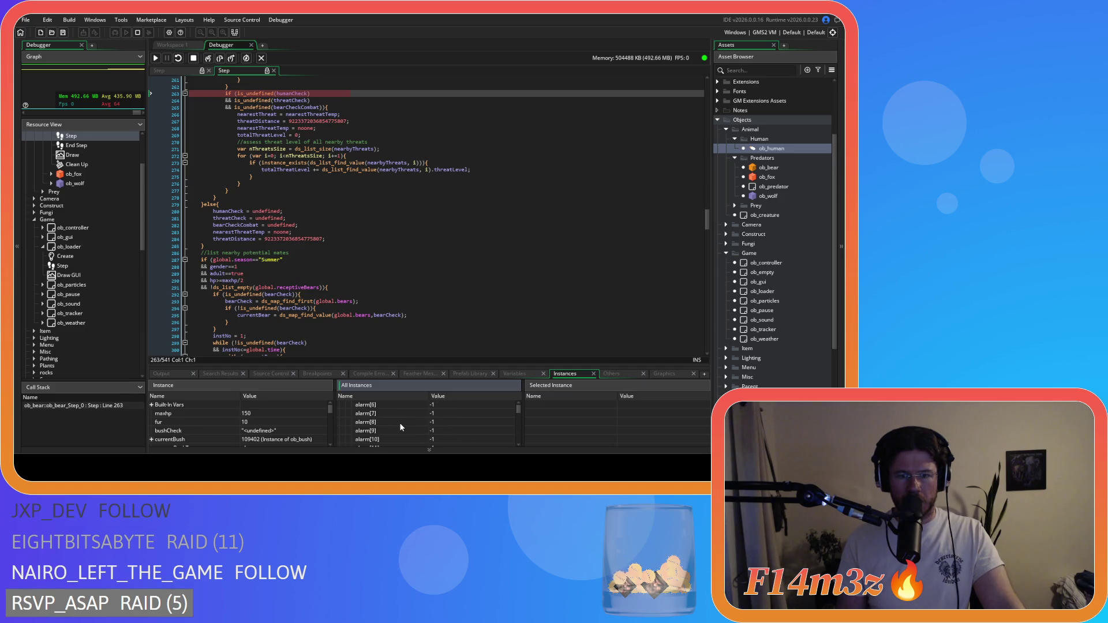
scroll(402, 428, "down", 4)
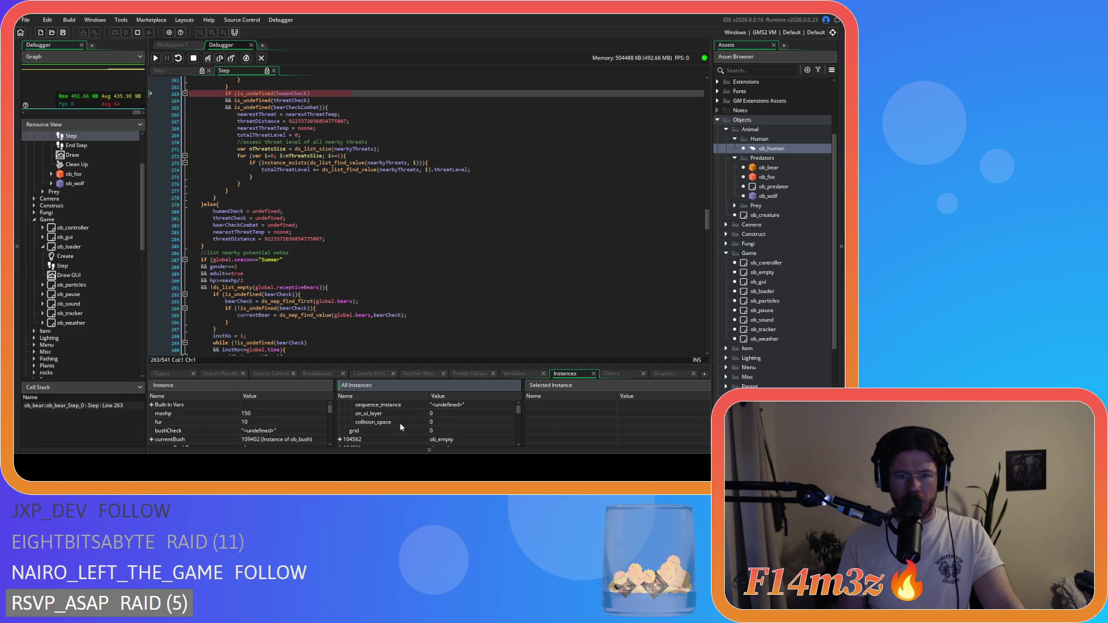
scroll(401, 427, "up", 1)
scroll(401, 427, "up", 2)
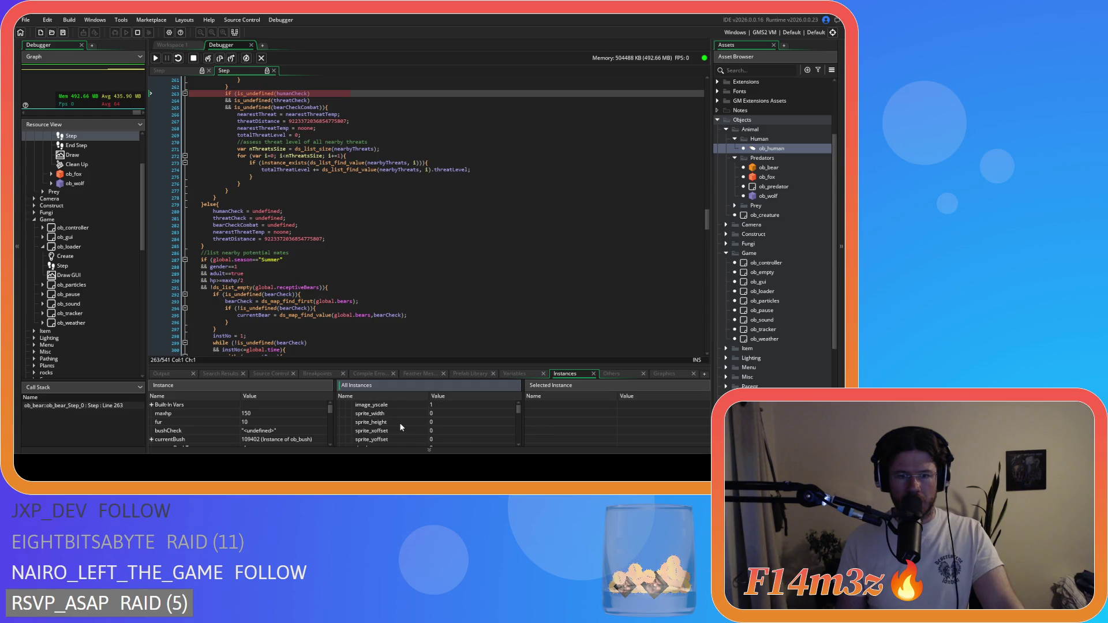
scroll(399, 423, "up", 5)
left_click(346, 414)
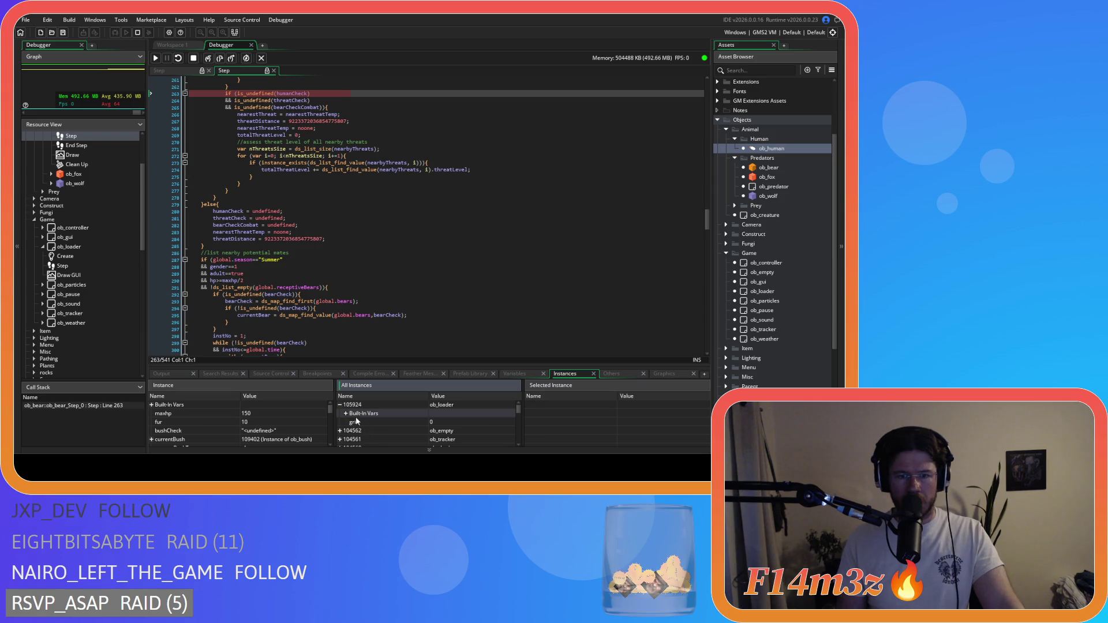
left_click(339, 405)
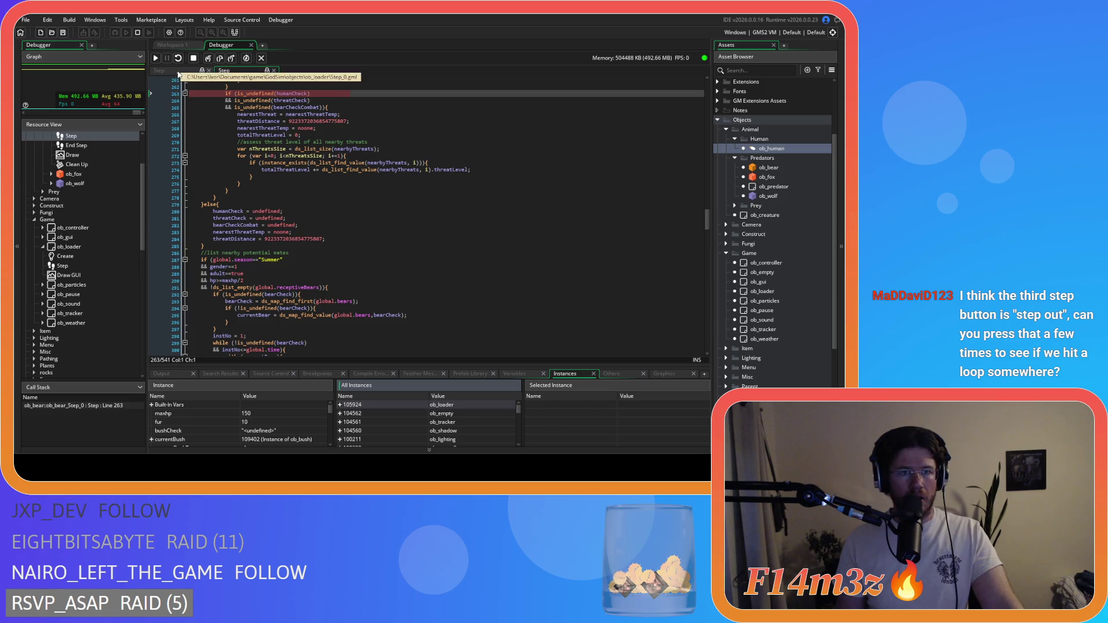
Step out twice, show local and global variables, then step over to line 278
left_click(229, 60)
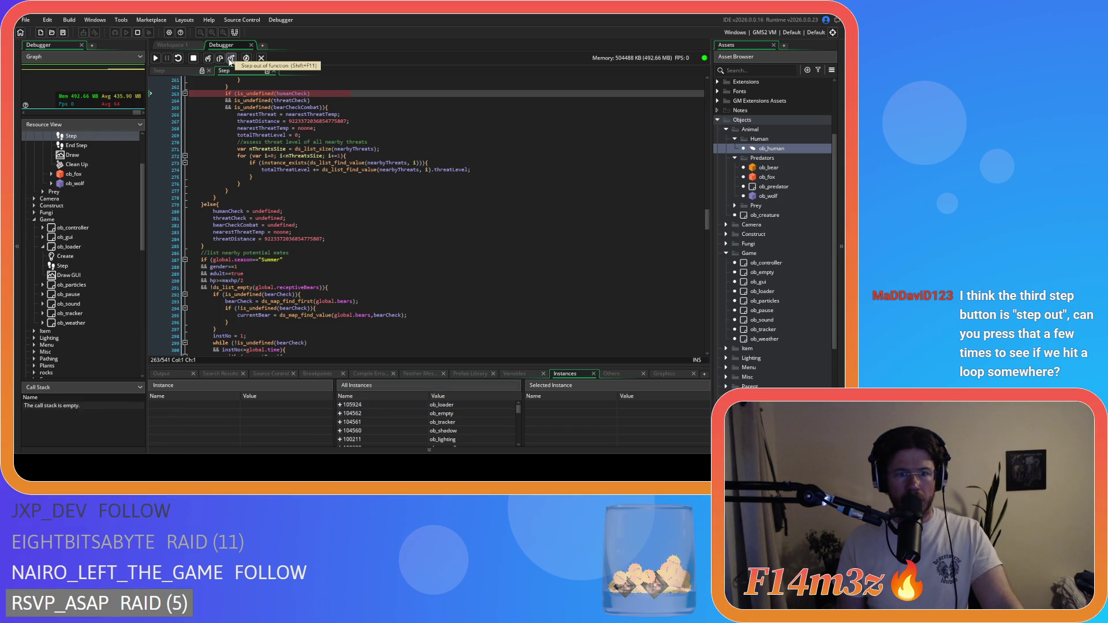
left_click(229, 60)
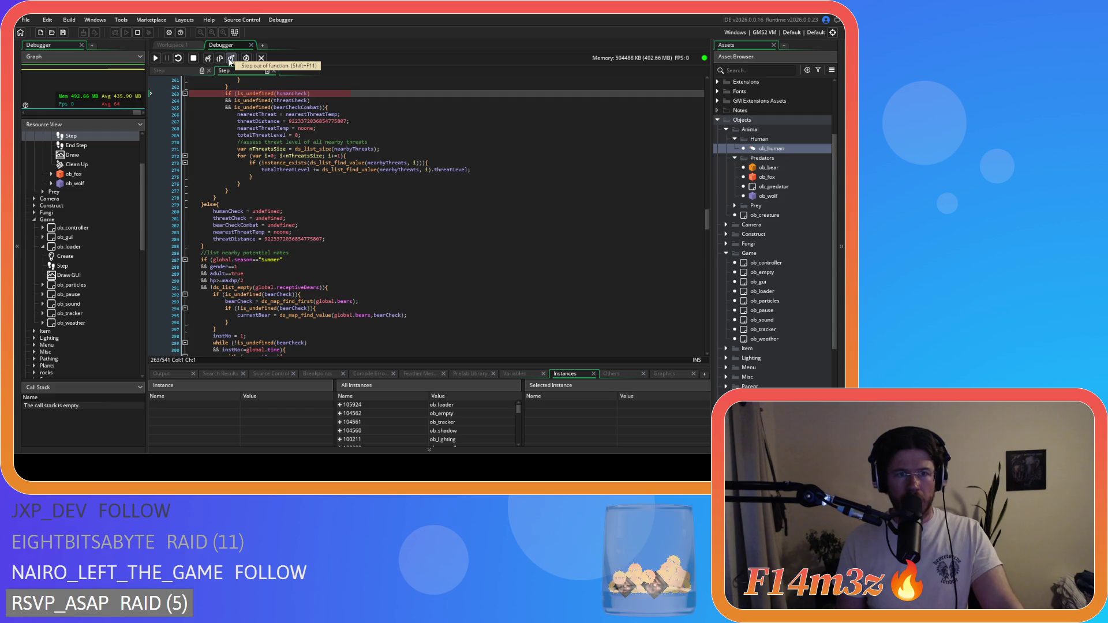
scroll(287, 149, "up", 2)
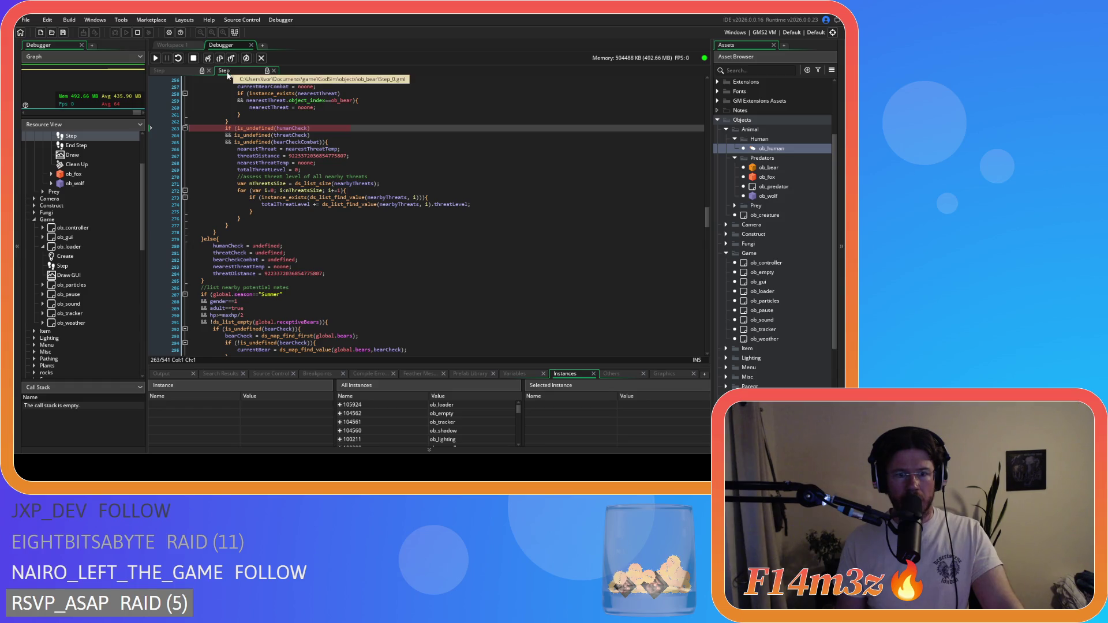
left_click(517, 374)
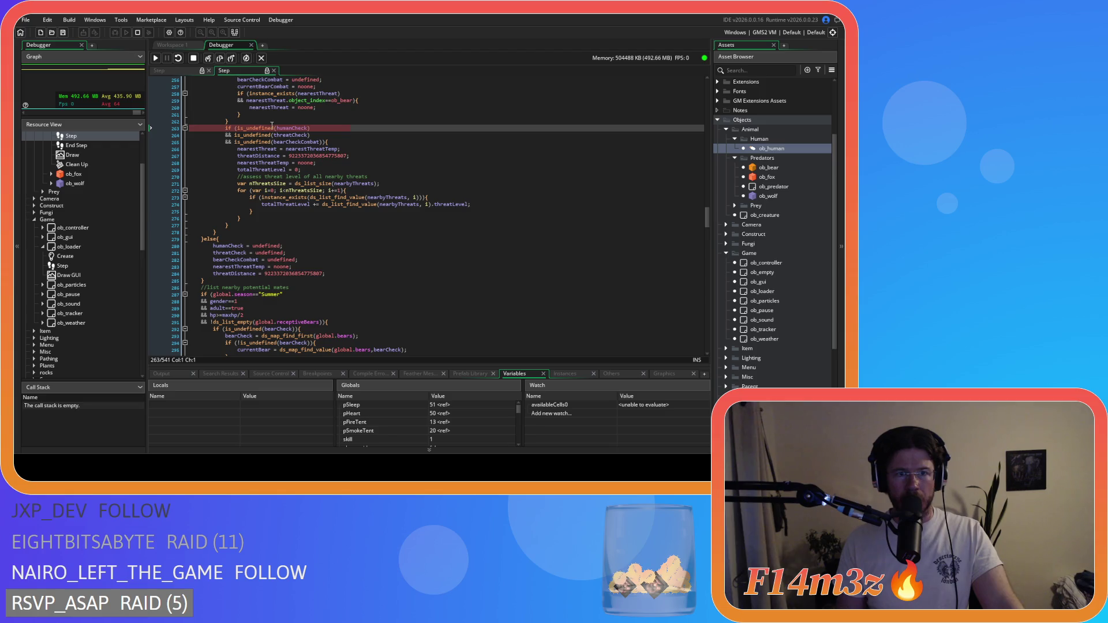
left_click(220, 59)
left_click(220, 59)
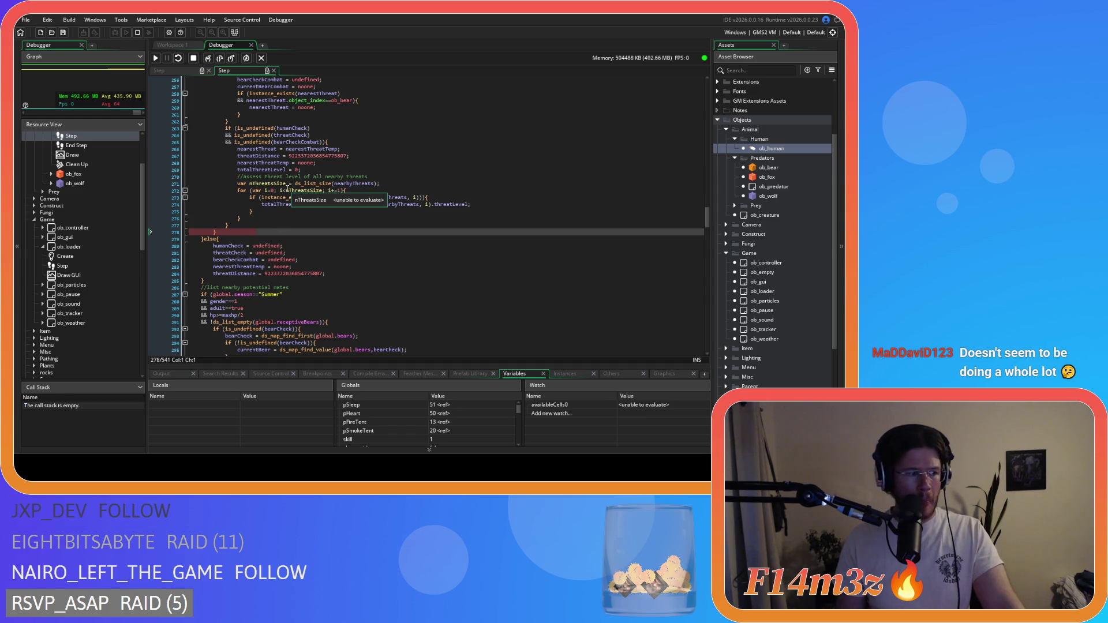
From ob_loader's Step code, continue until the breakpoint hits ob_bear Step line 106, then reshow ob_loader's code
left_click(191, 70)
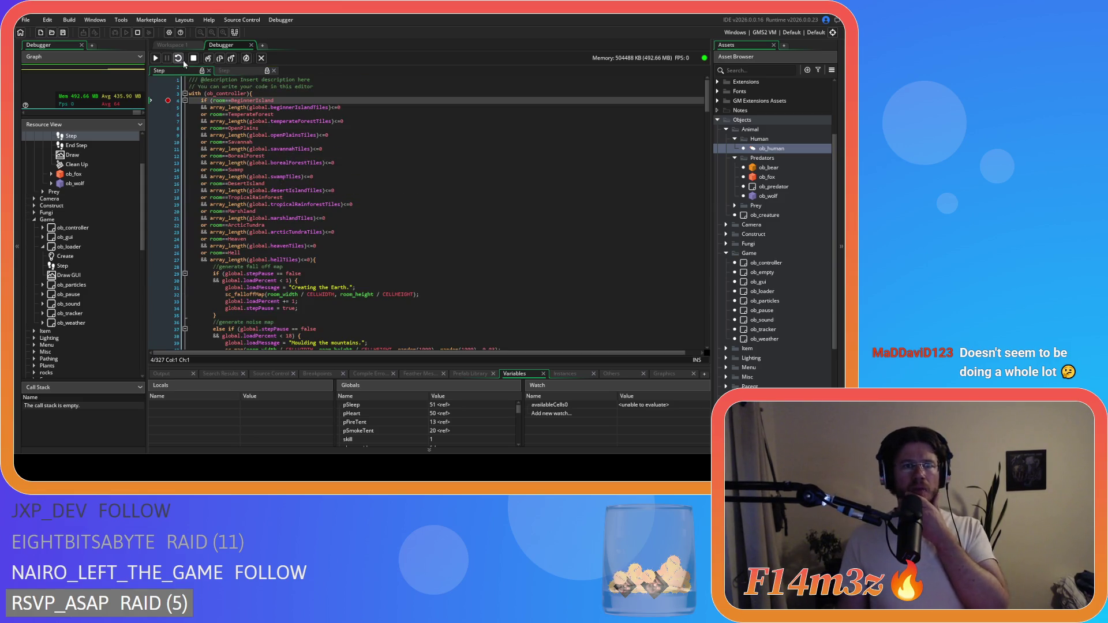
left_click(156, 59)
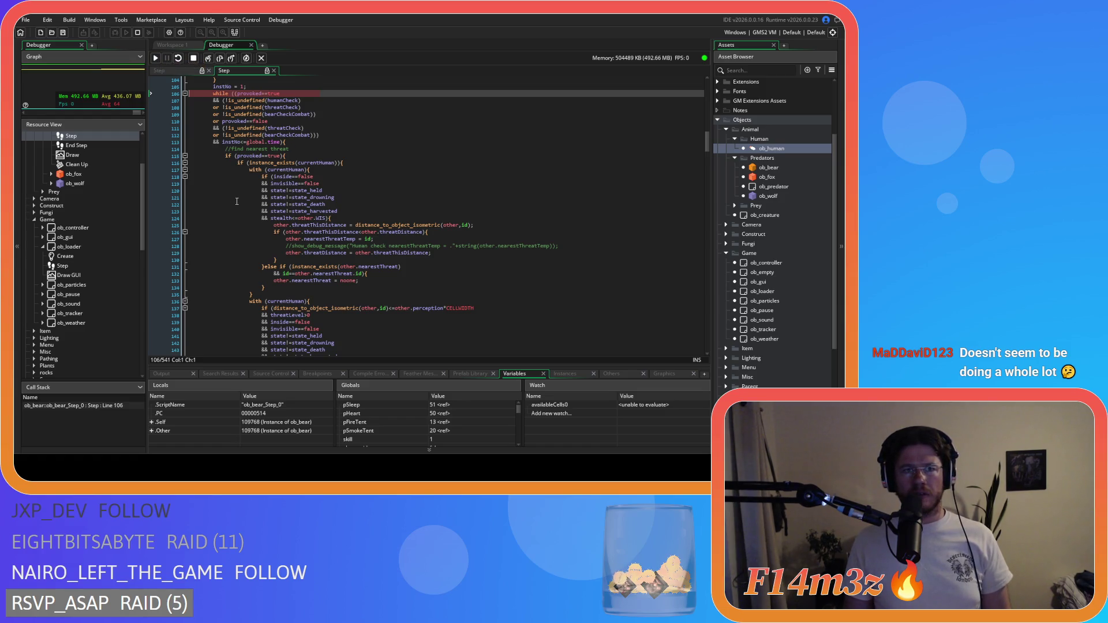
scroll(236, 201, "up", 1)
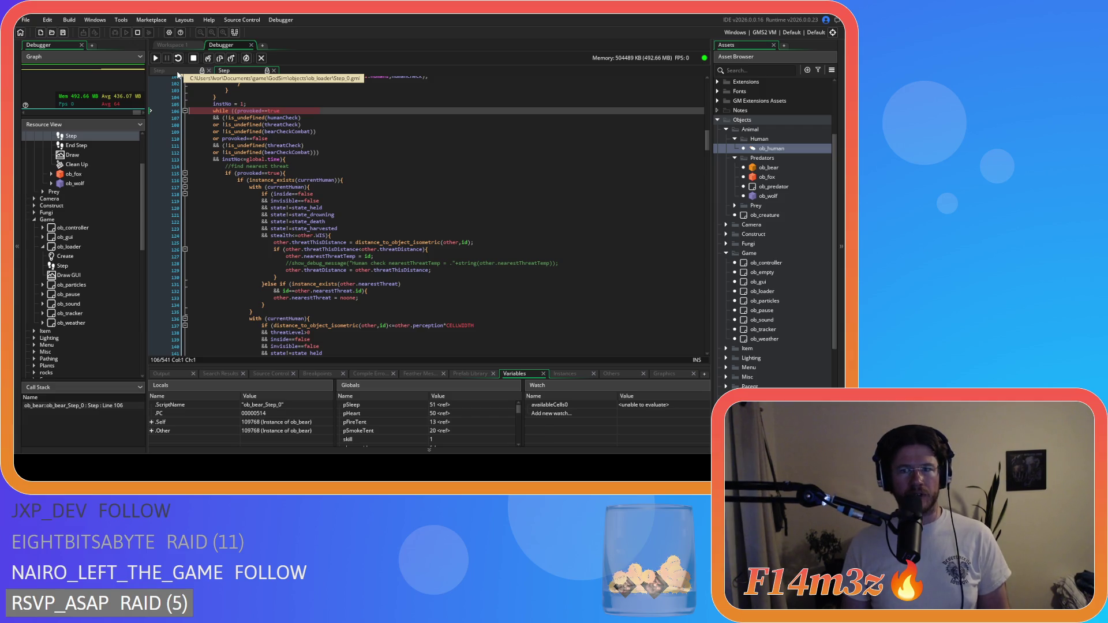
left_click(178, 71)
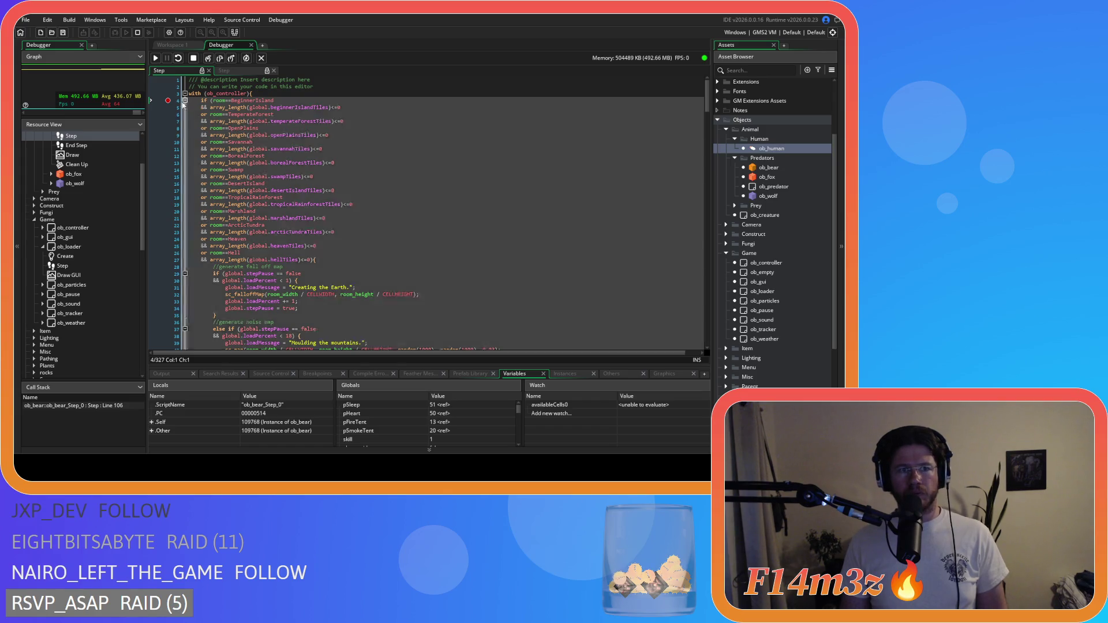
Scroll the code and bring up ob_bear's Step code halted at line 106
scroll(296, 214, "down", 5)
scroll(295, 214, "down", 20)
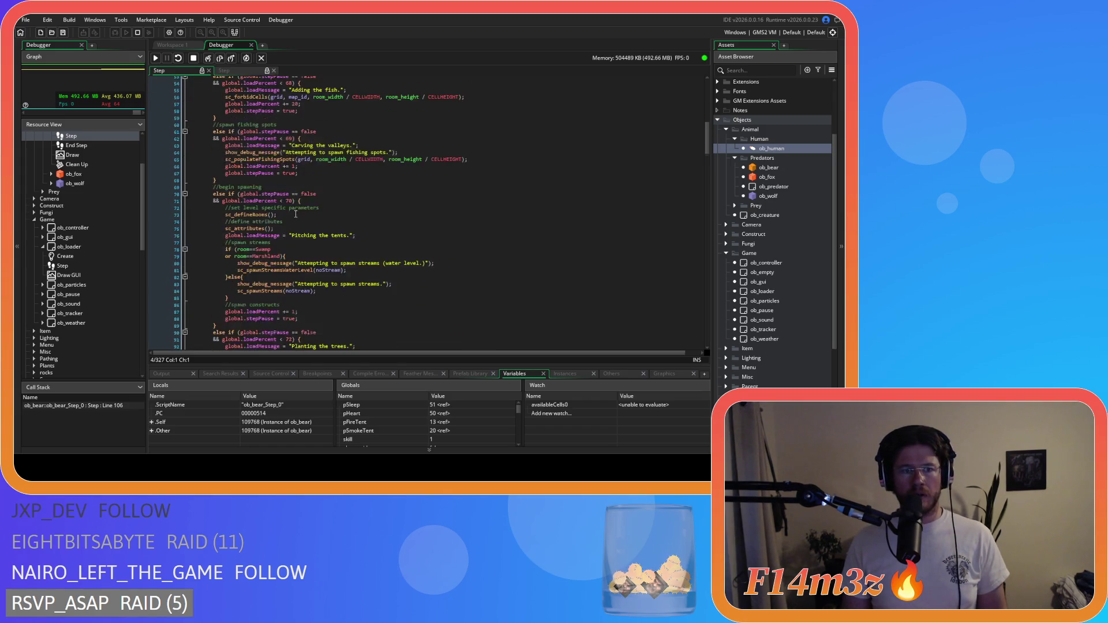
scroll(295, 214, "up", 20)
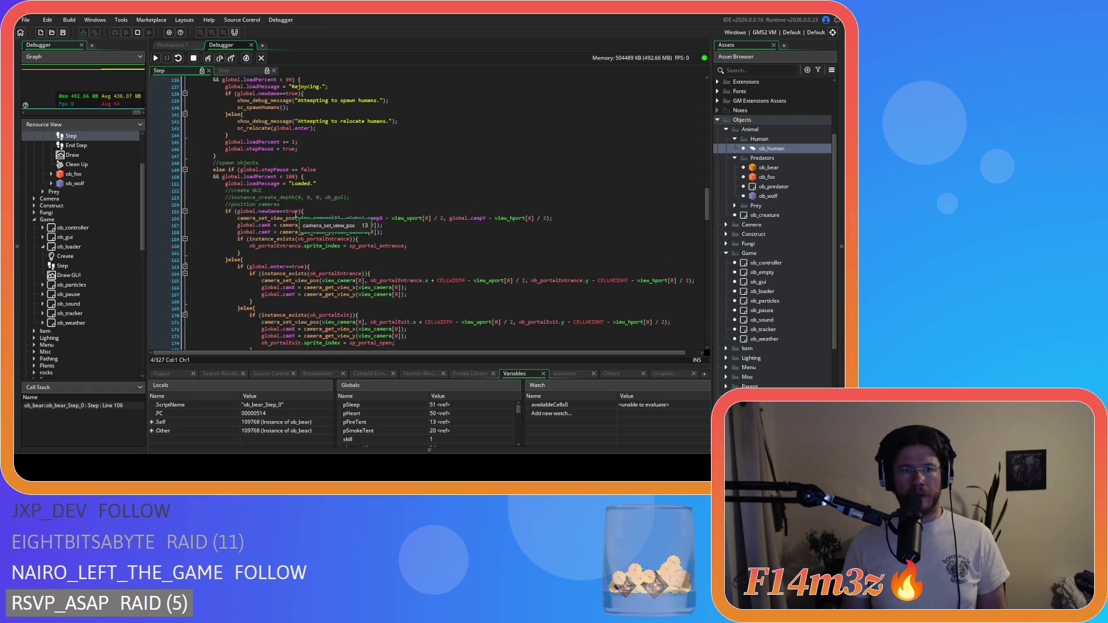
scroll(298, 183, "up", 20)
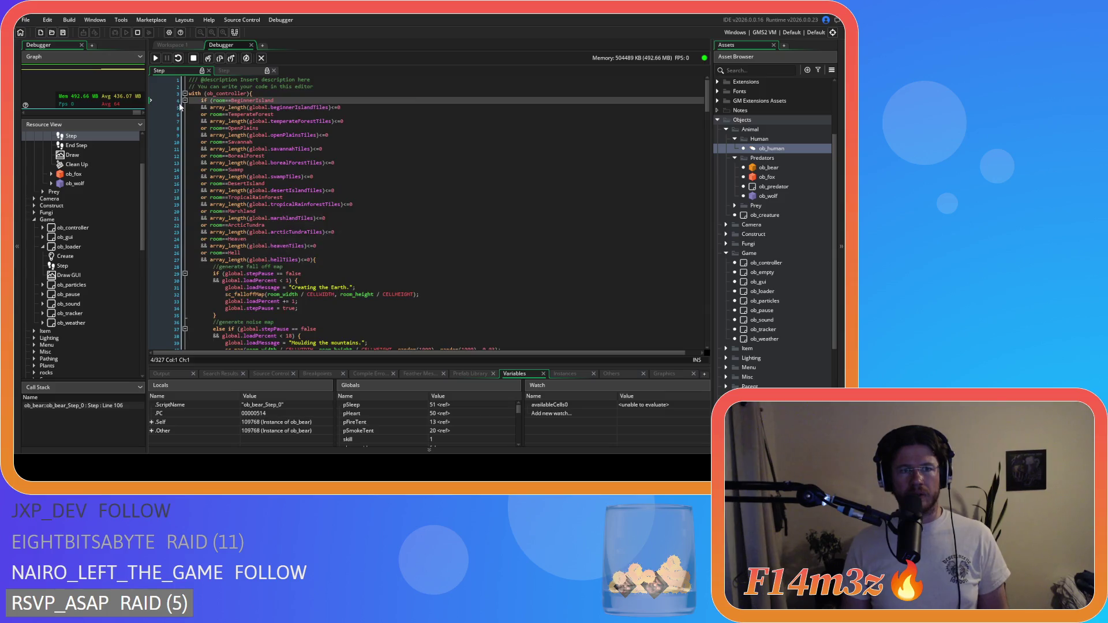
scroll(300, 173, "down", 5)
scroll(312, 184, "up", 5)
scroll(202, 145, "down", 10)
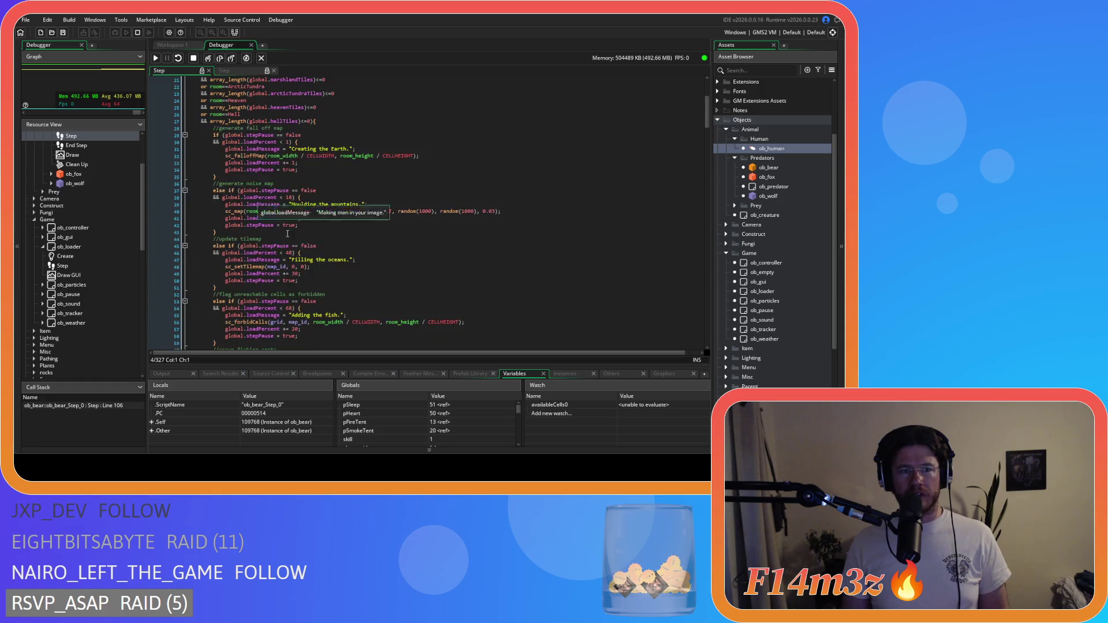
left_click(228, 71)
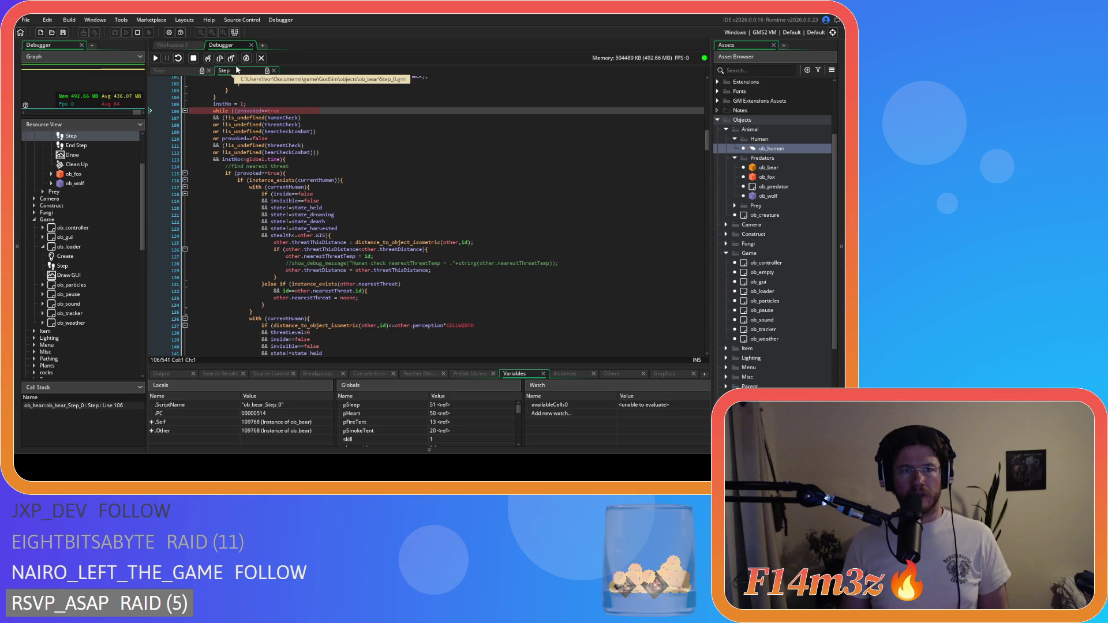
Step over statements from line 106 past the nearest-human search down to line 258
left_click(219, 58)
left_click(219, 58)
left_click(218, 58)
left_click(218, 59)
left_click(218, 59)
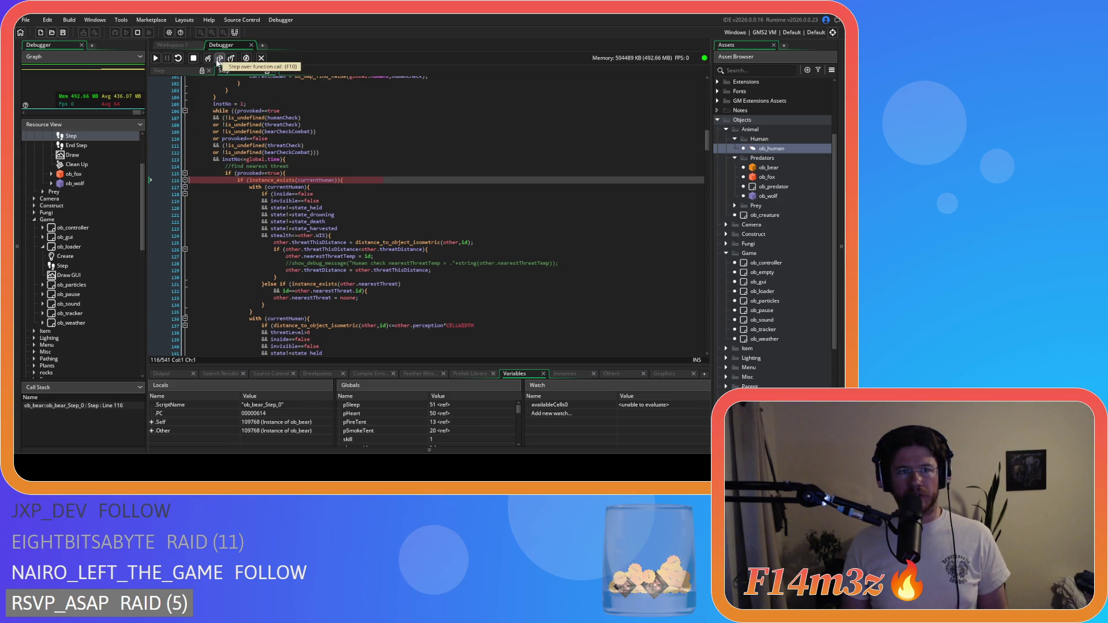
left_click(219, 59)
left_click(218, 58)
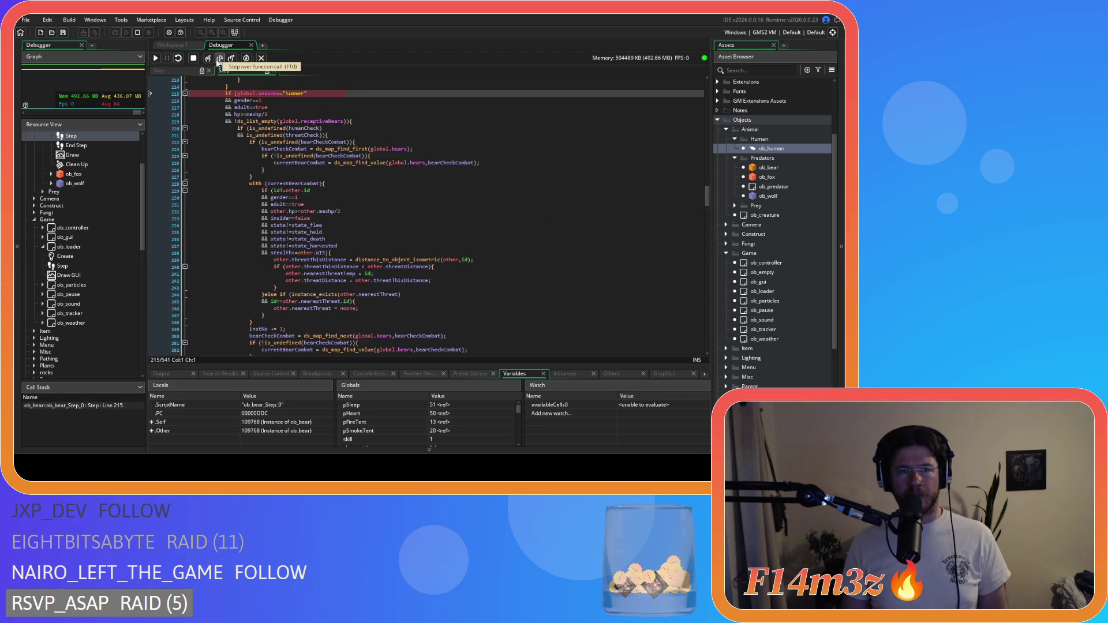
left_click(219, 59)
left_click(218, 59)
left_click(219, 59)
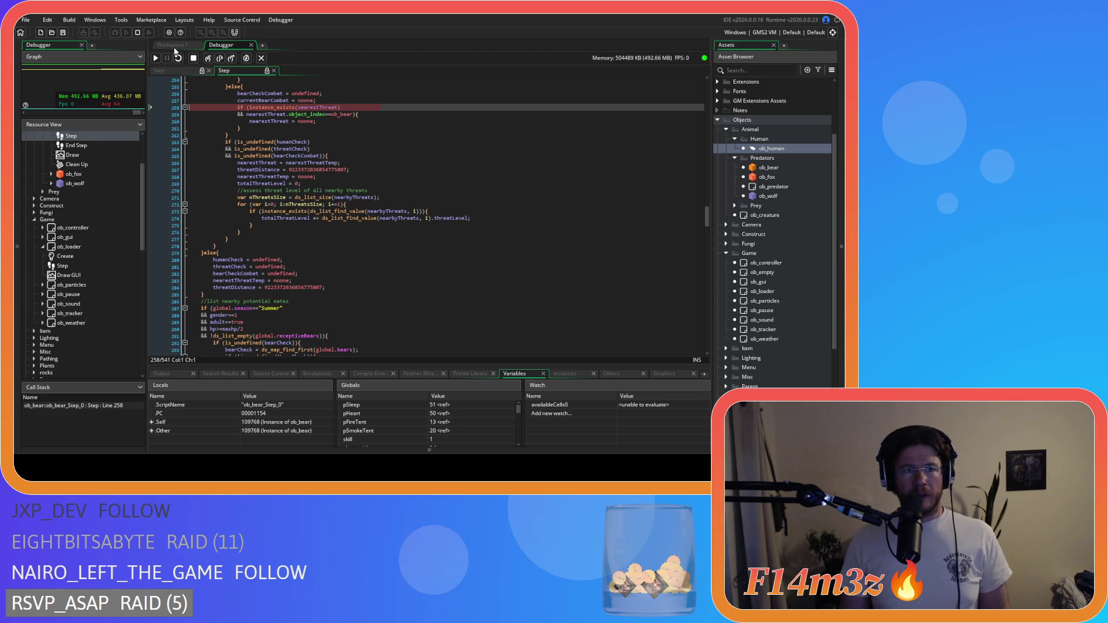
Check the ob_loader object in Workspace 1, then return to the debugger's code view
left_click(170, 45)
left_click(226, 45)
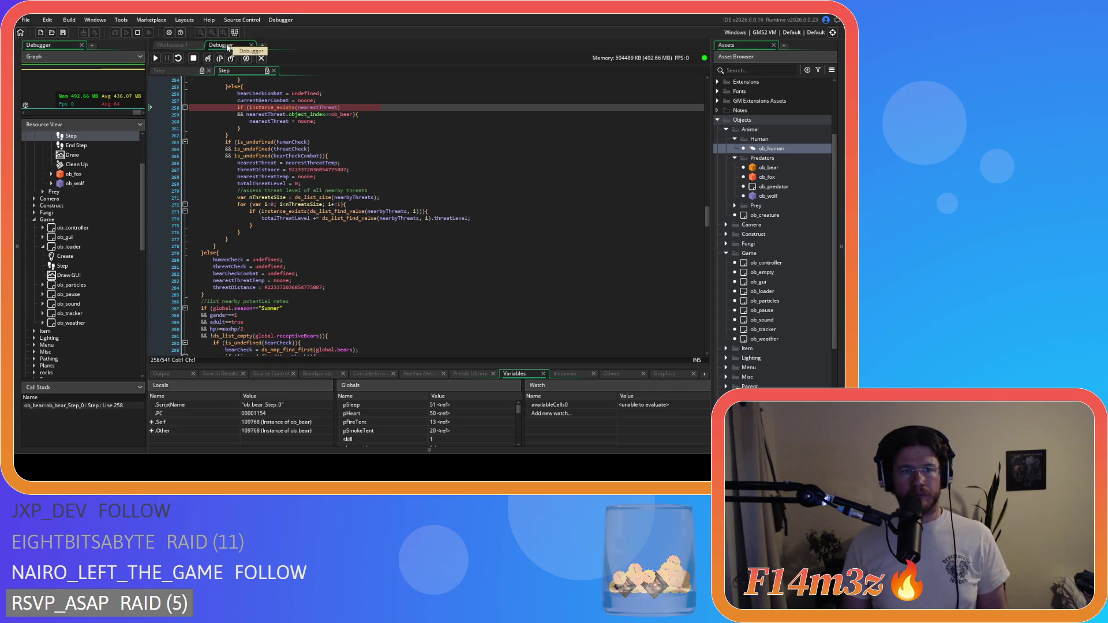
scroll(231, 133, "up", 10)
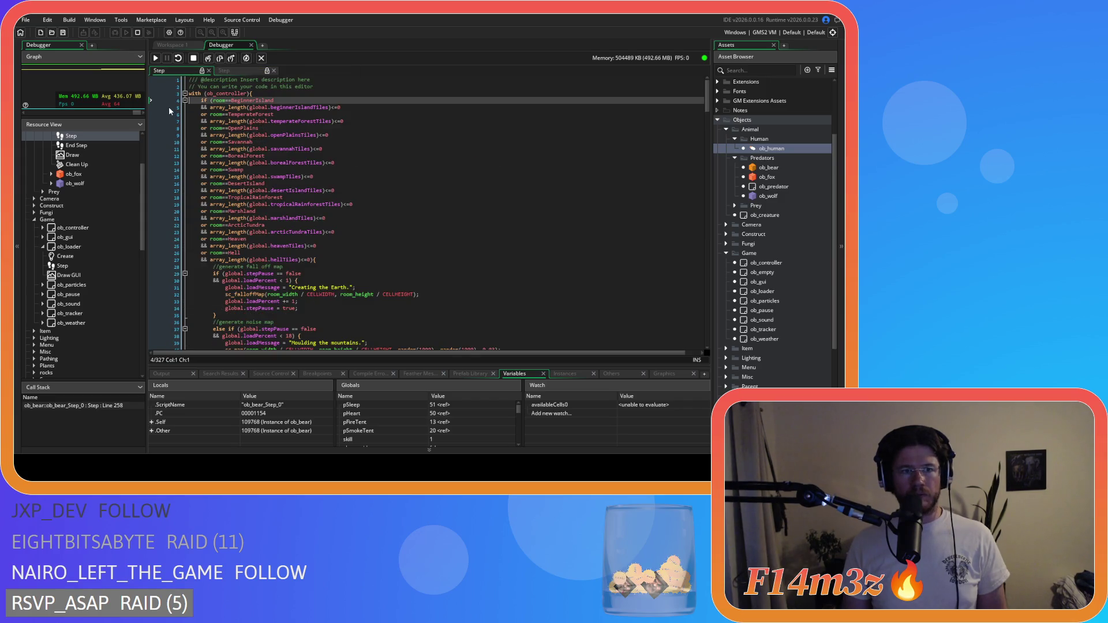
Resume the game, scroll the Resource View, and display the now-empty running-instances lists
left_click(157, 58)
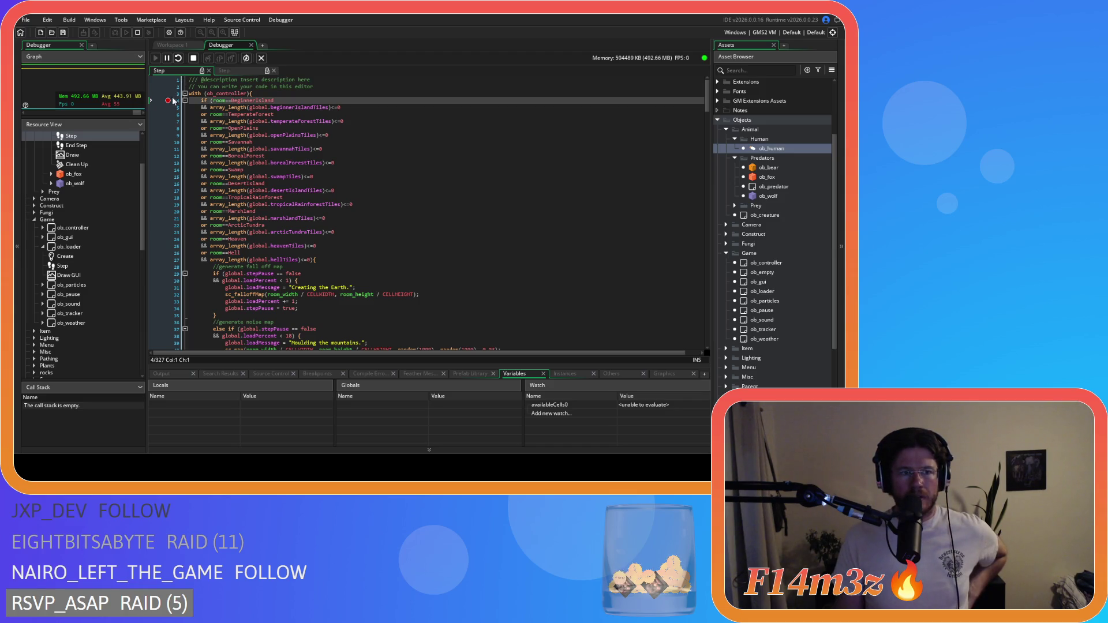
scroll(89, 205, "up", 3)
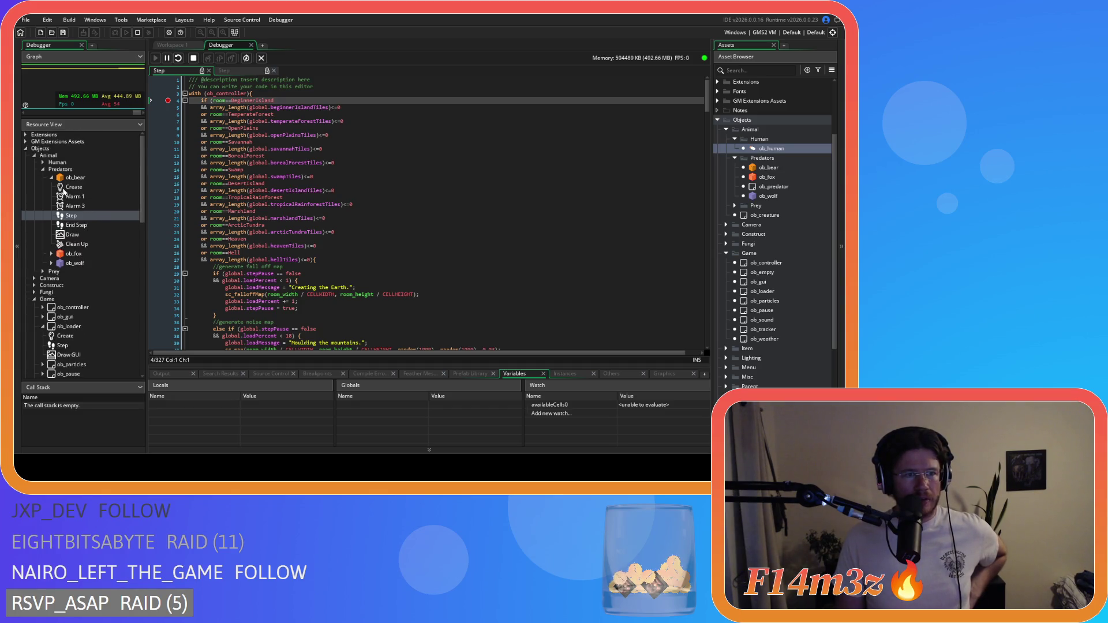
scroll(47, 184, "down", 1)
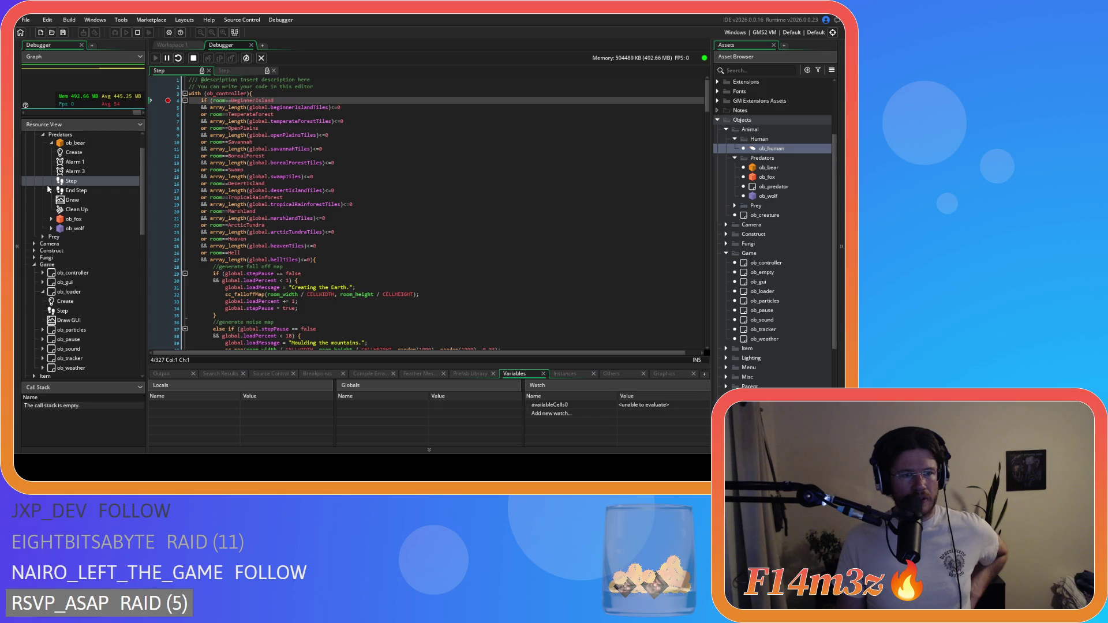
scroll(59, 225, "down", 1)
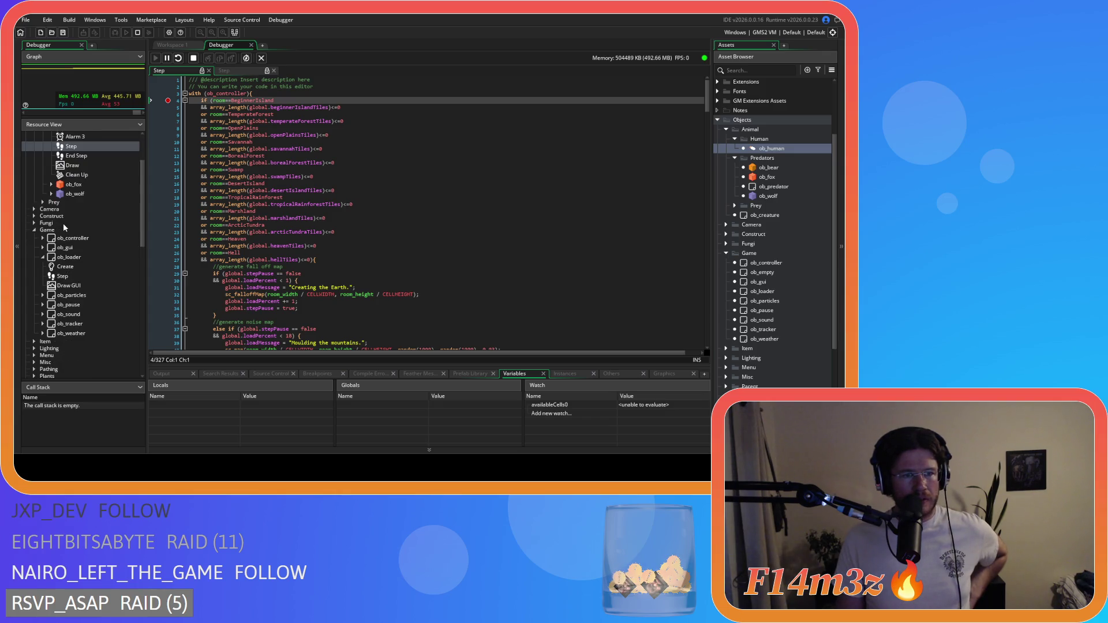
left_click(566, 376)
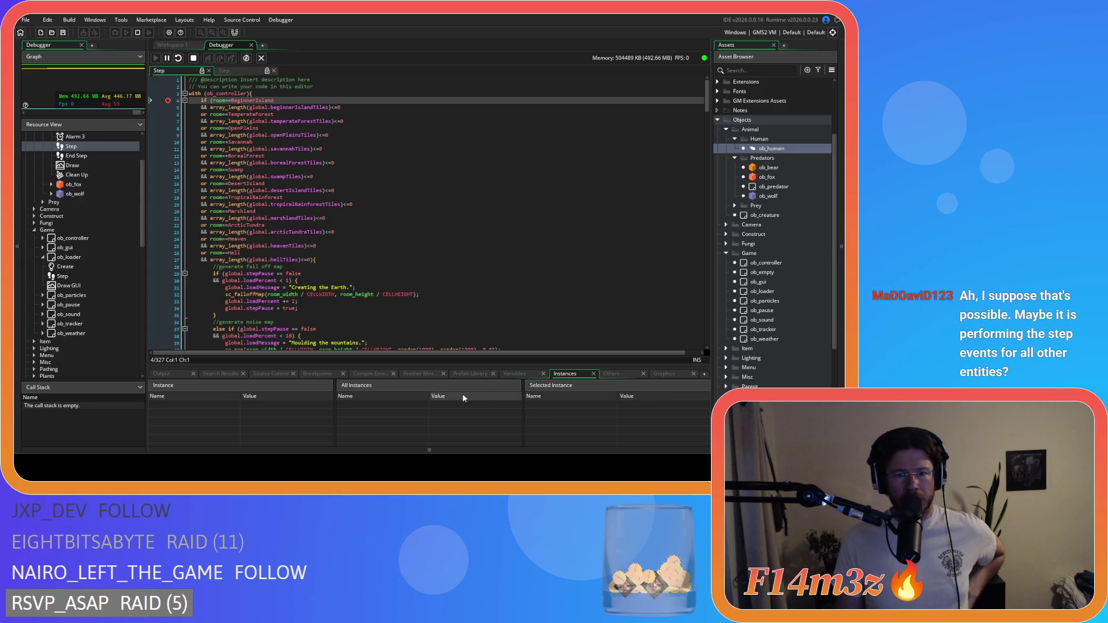
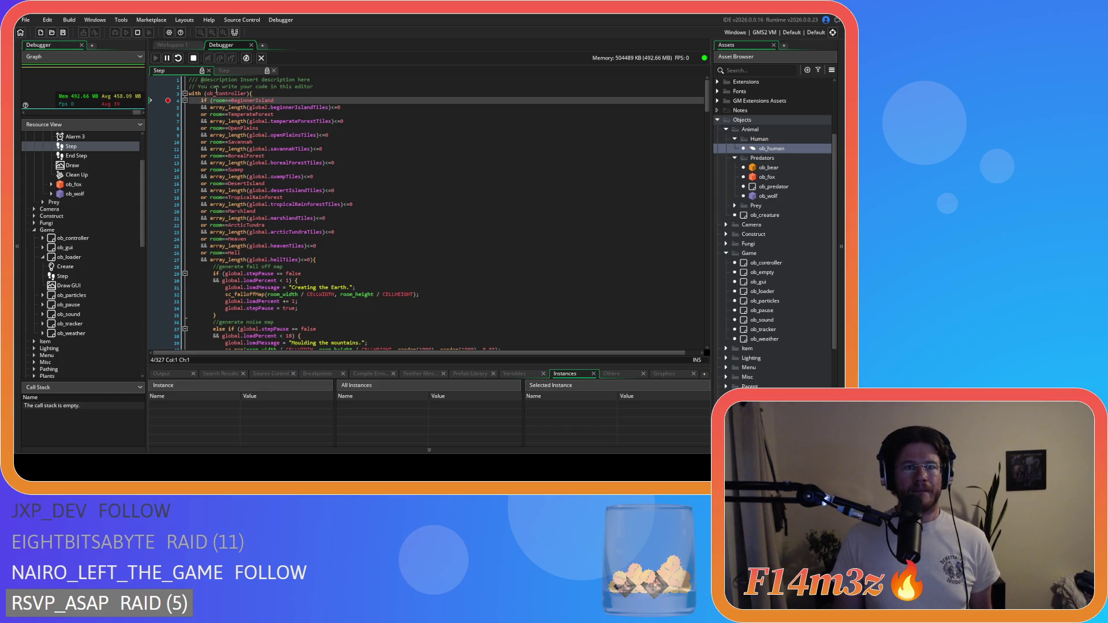
Stop the debug run and inspect the stepPause = true line after predator spawning
left_click(195, 58)
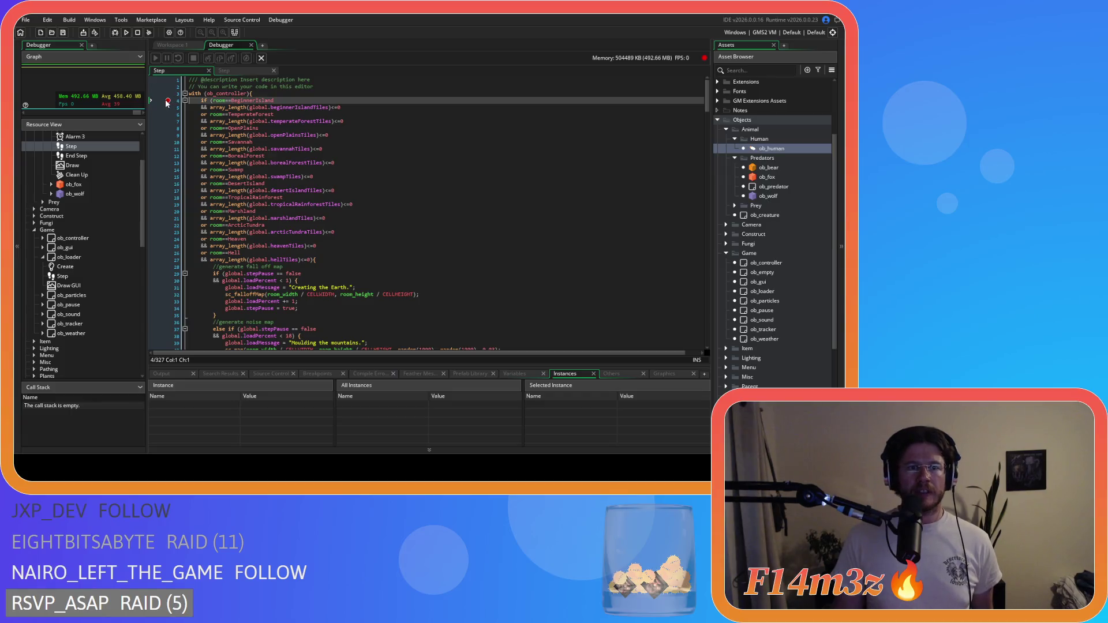
left_click(335, 171)
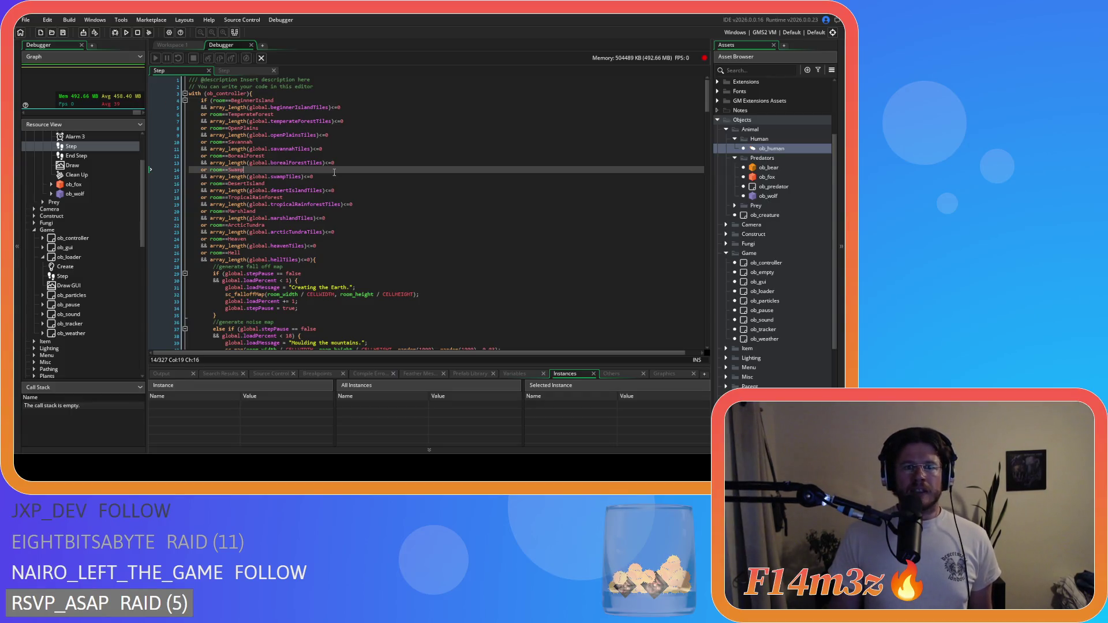
scroll(334, 172, "down", 15)
scroll(334, 172, "down", 5)
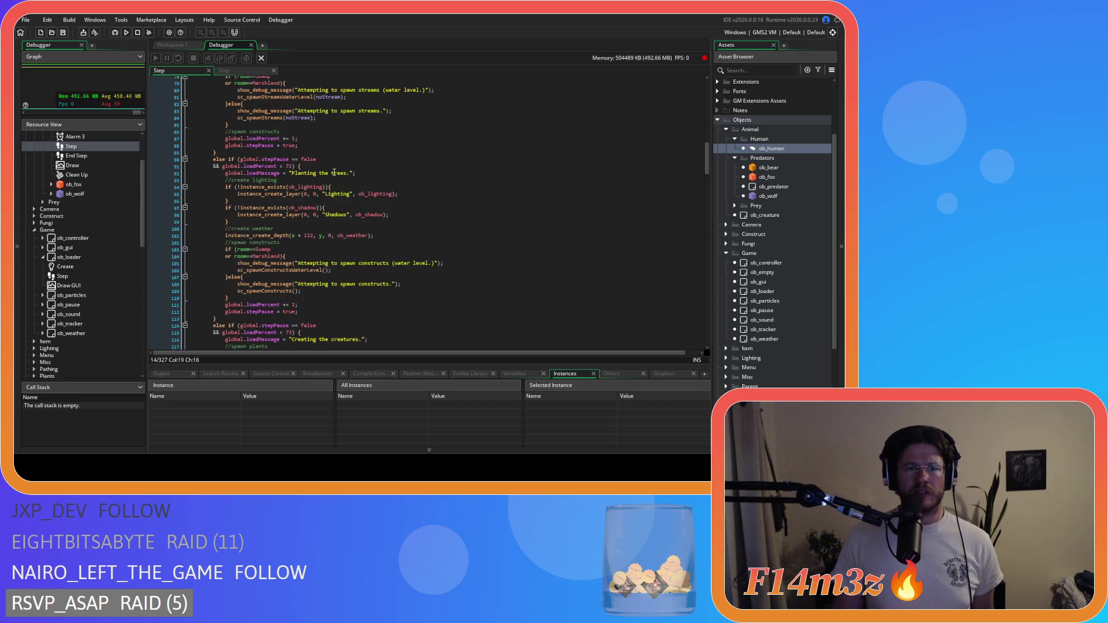
scroll(337, 246, "down", 5)
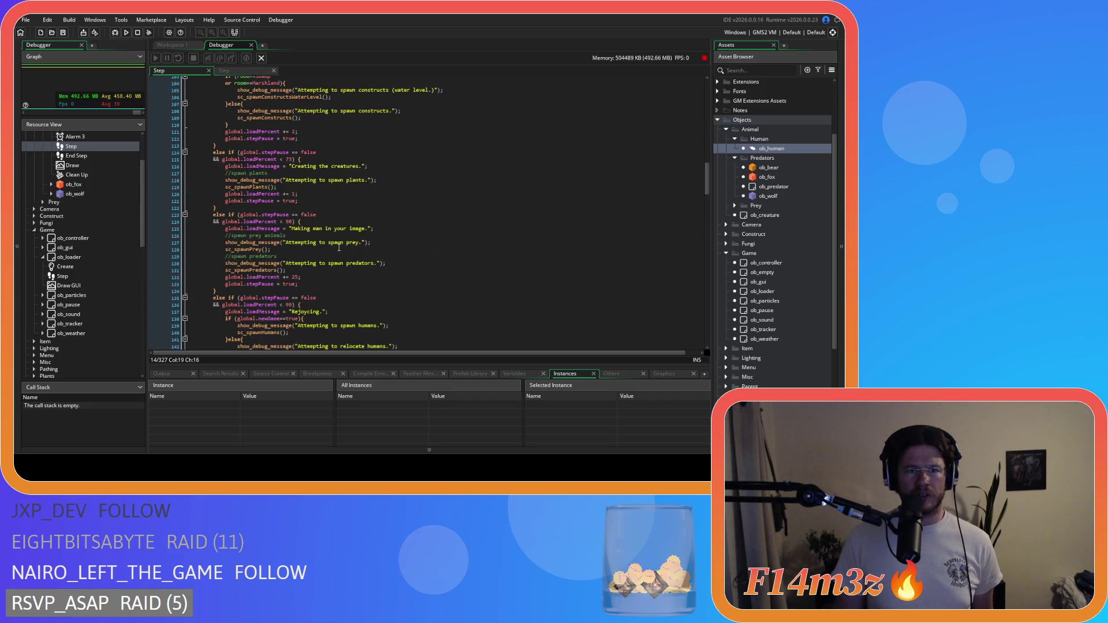
left_click(247, 198)
left_click_drag(247, 197, 312, 202)
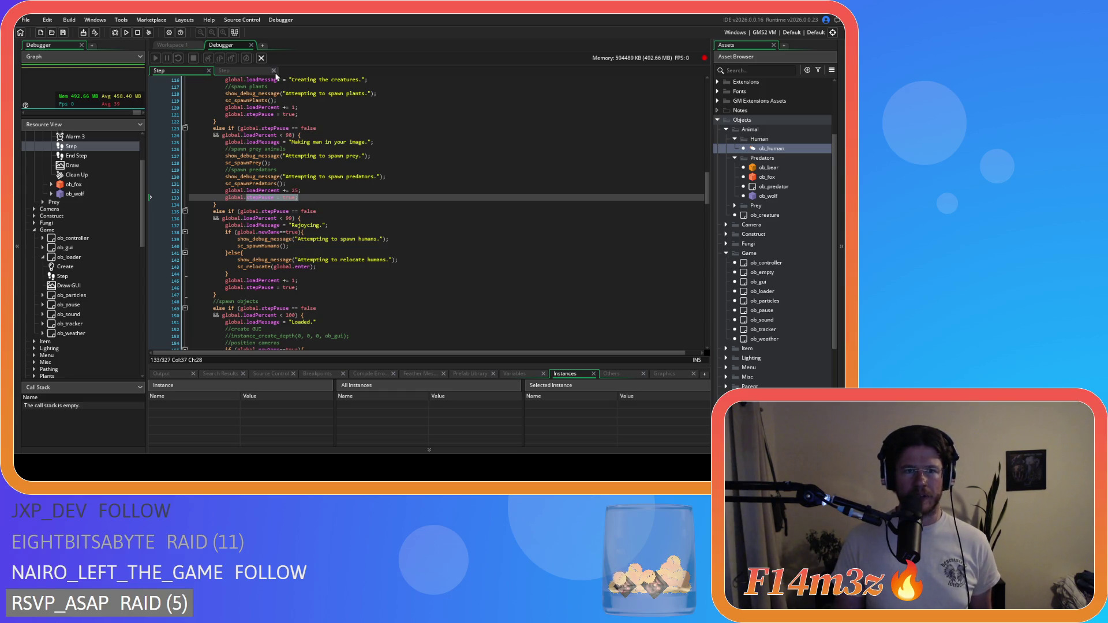
left_click(293, 211)
left_click(209, 203)
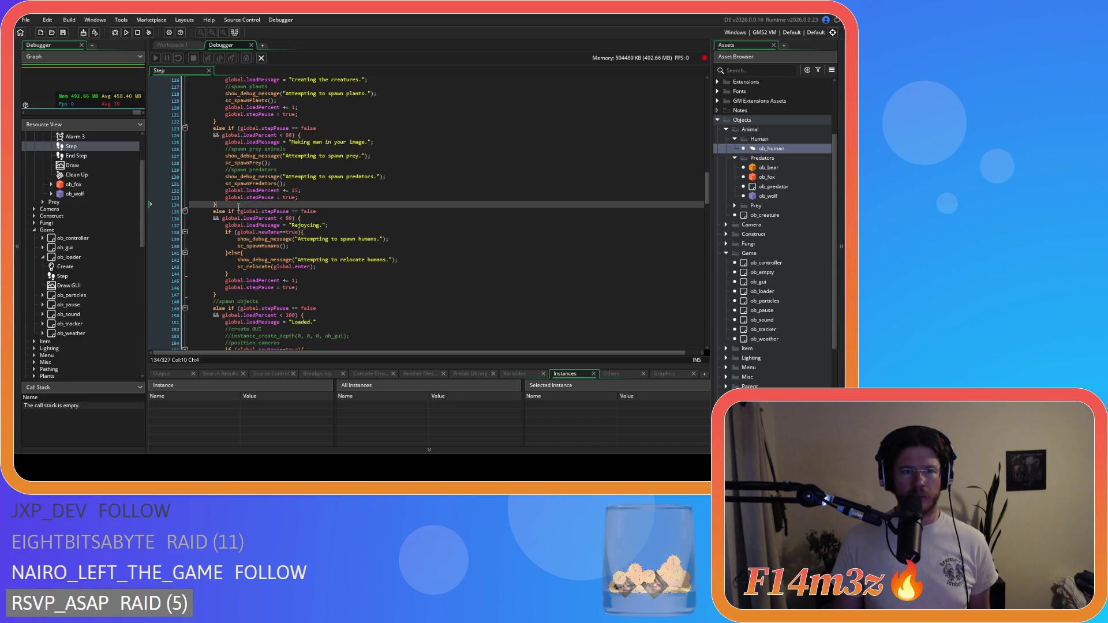
left_click(243, 197)
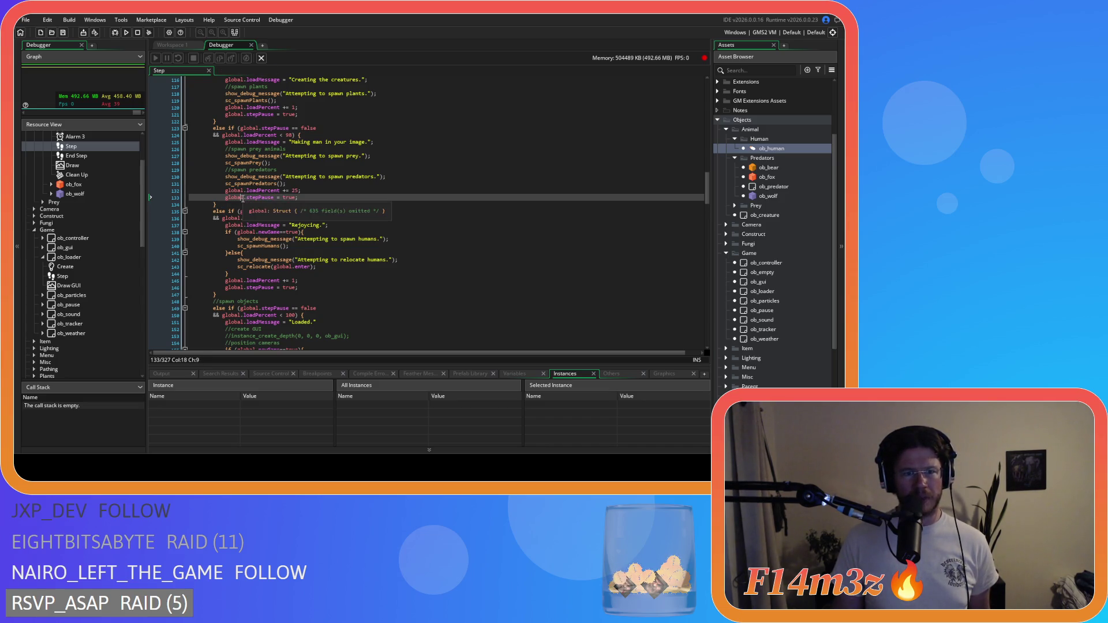
Read on through the previous-levels else branch to the end of ob_loader's Step code, then back up
scroll(249, 204, "down", 8)
scroll(250, 204, "down", 19)
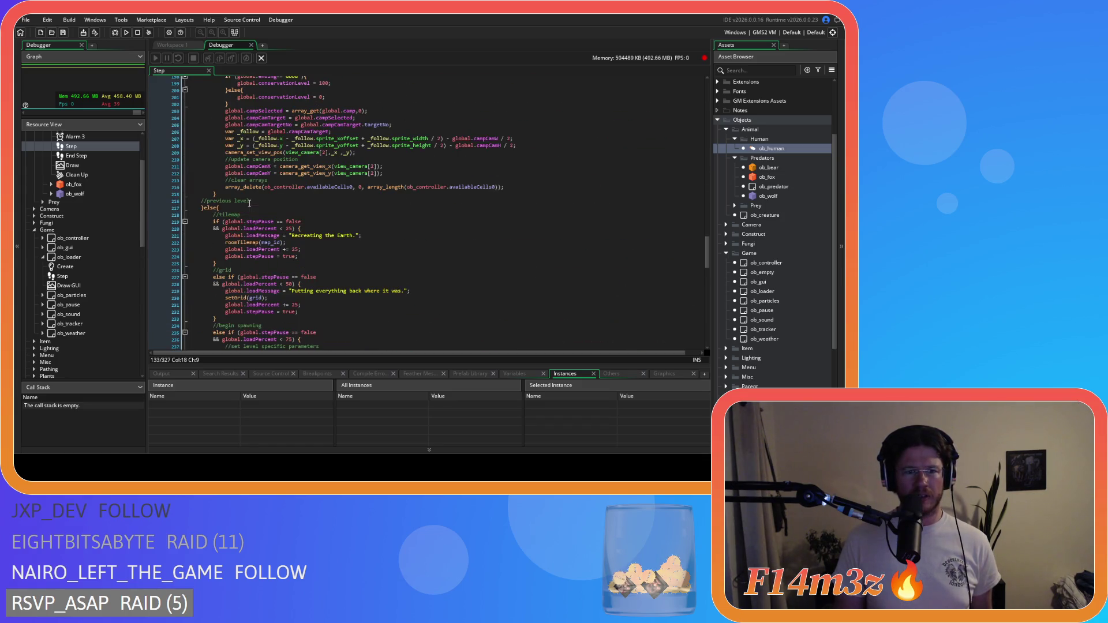
left_click(209, 208)
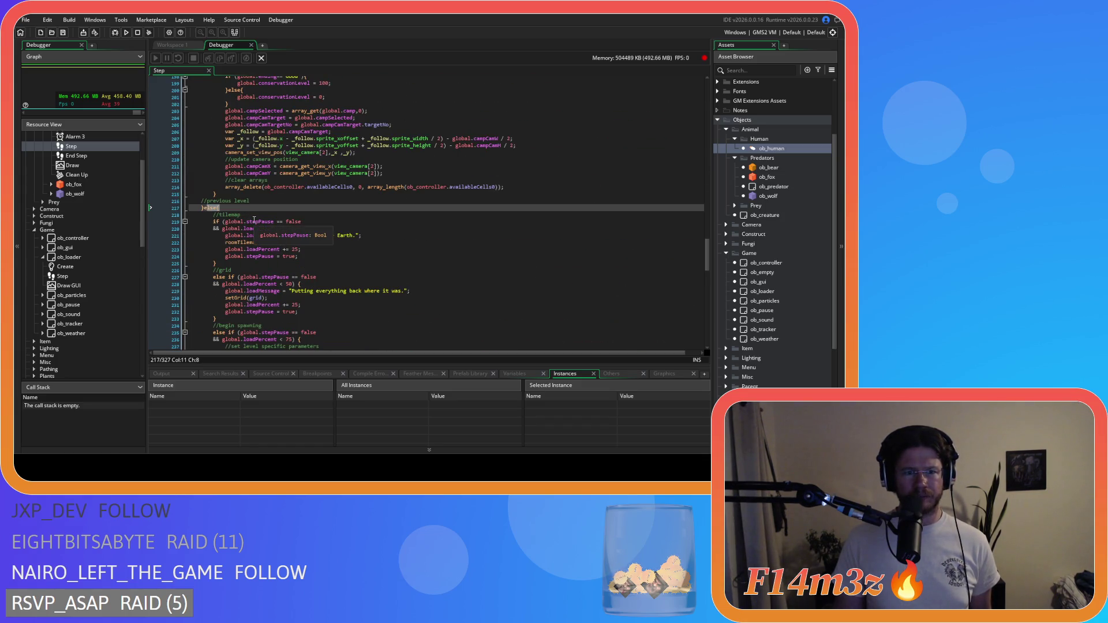
scroll(254, 220, "down", 20)
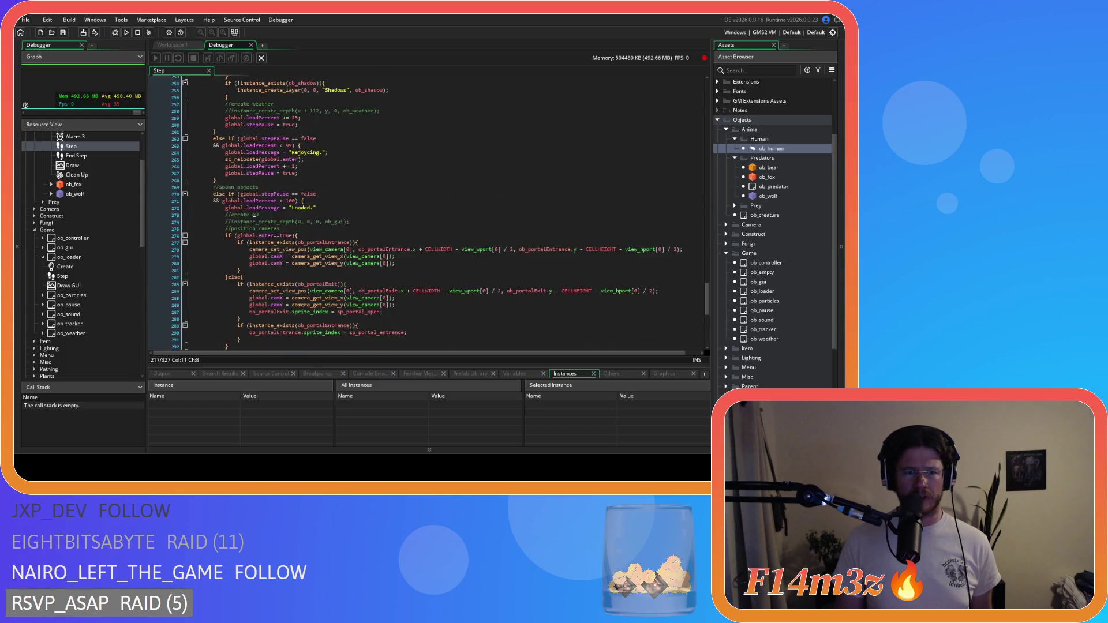
left_click(198, 334)
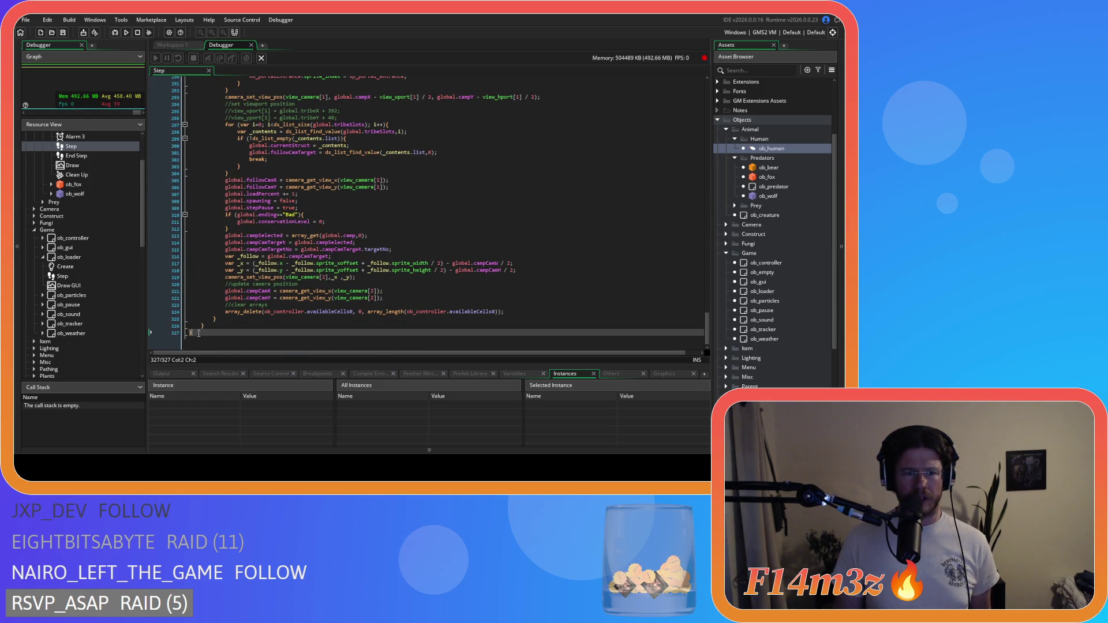
scroll(262, 312, "up", 20)
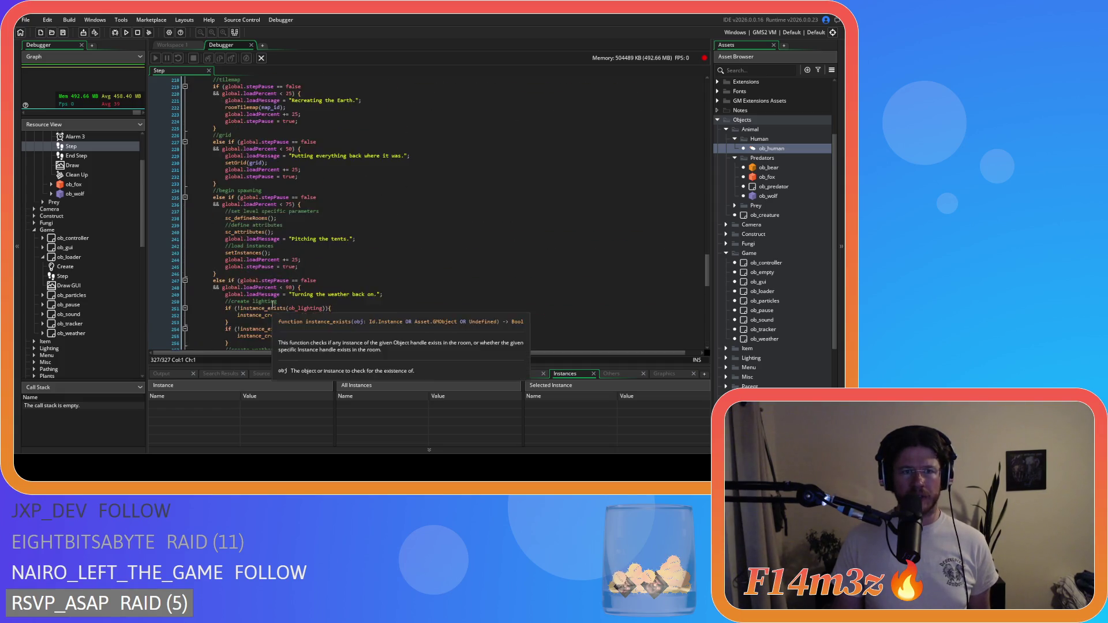
scroll(272, 305, "up", 12)
scroll(272, 304, "up", 20)
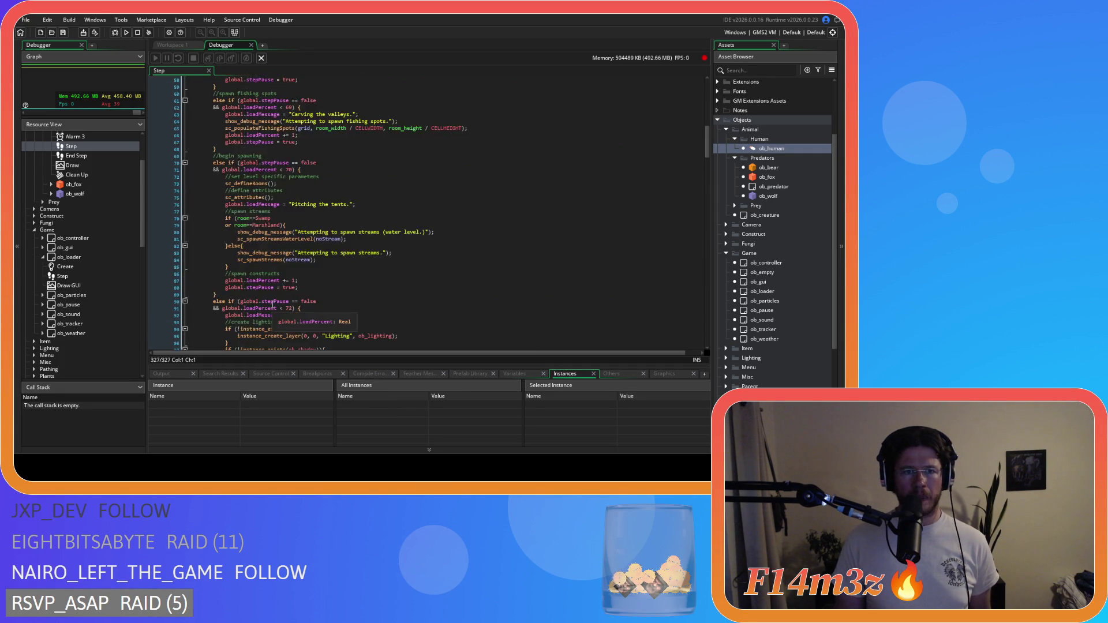
scroll(250, 164, "up", 14)
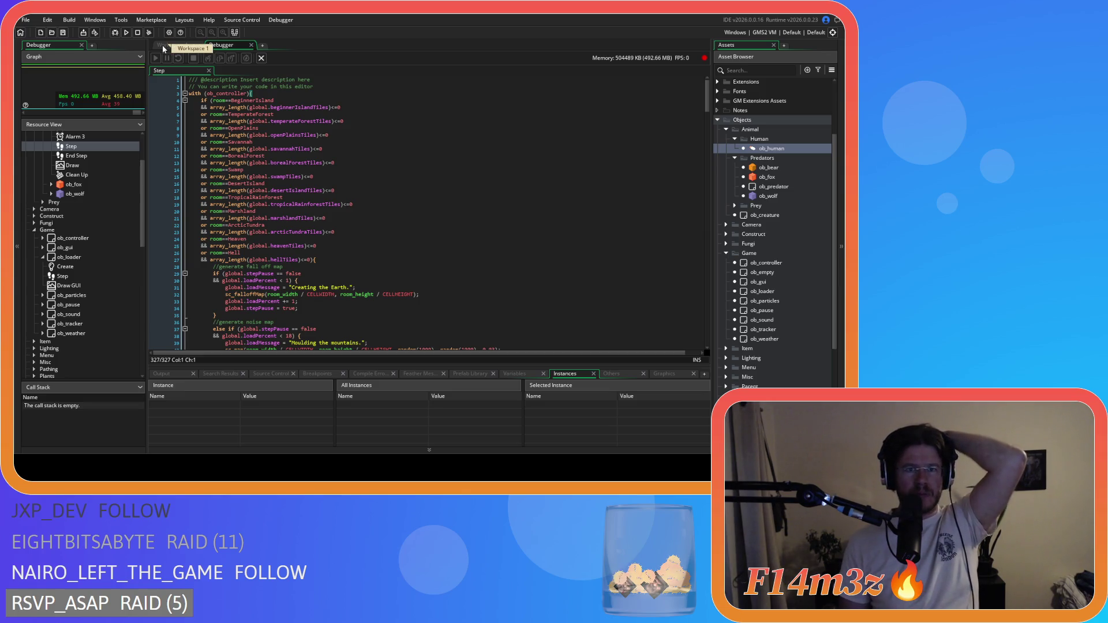
Return to Workspace 1 and close the Debugger tab
left_click(201, 46)
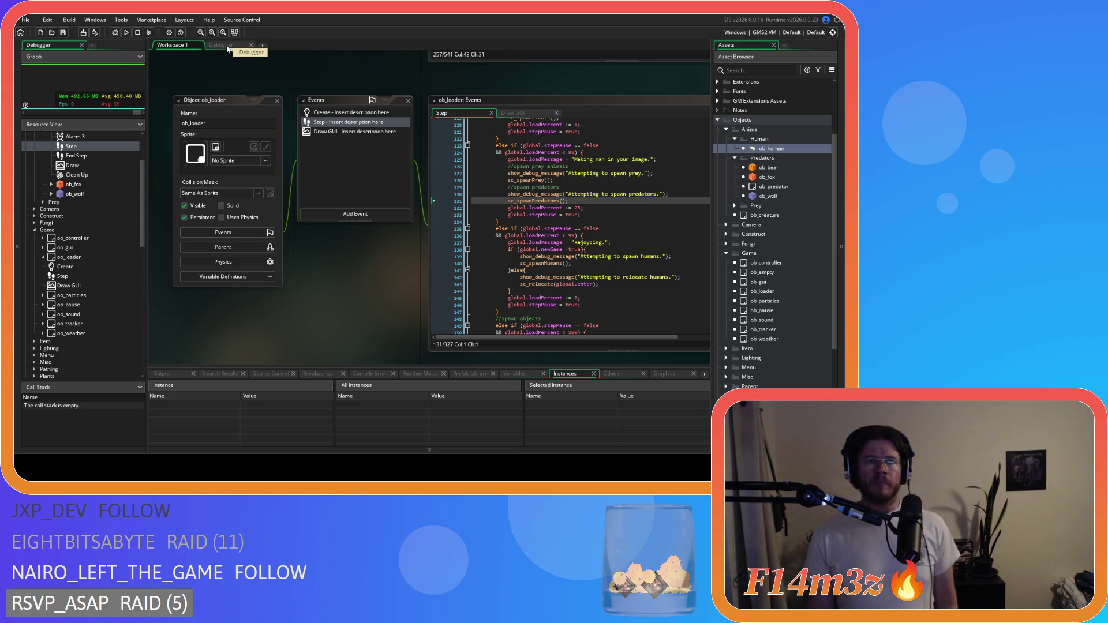
left_click(82, 45)
left_click(91, 45)
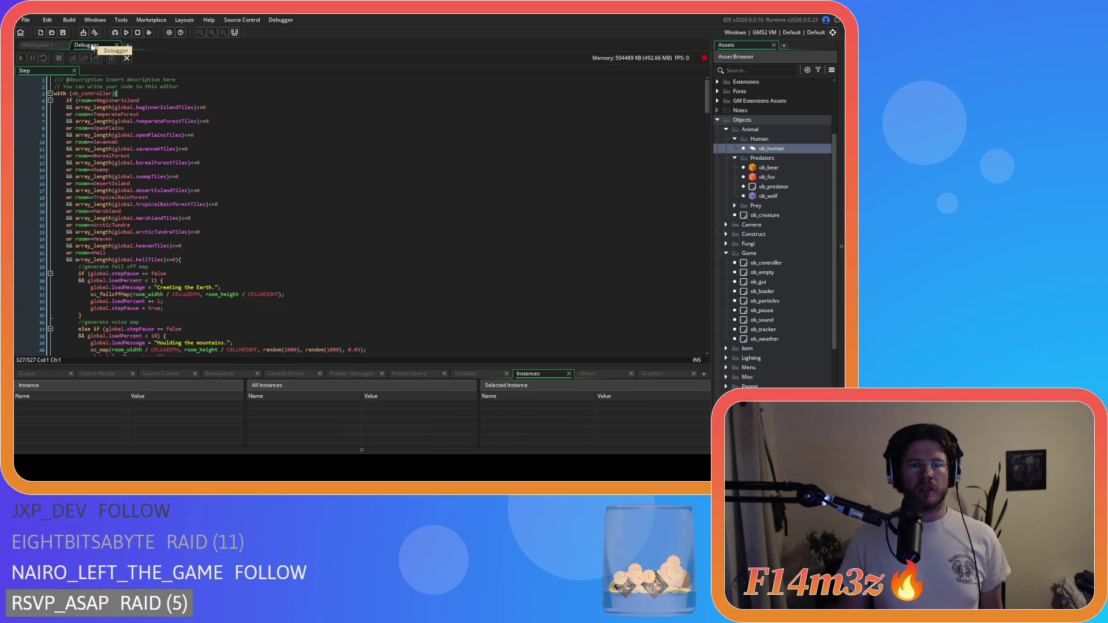
left_click(117, 45)
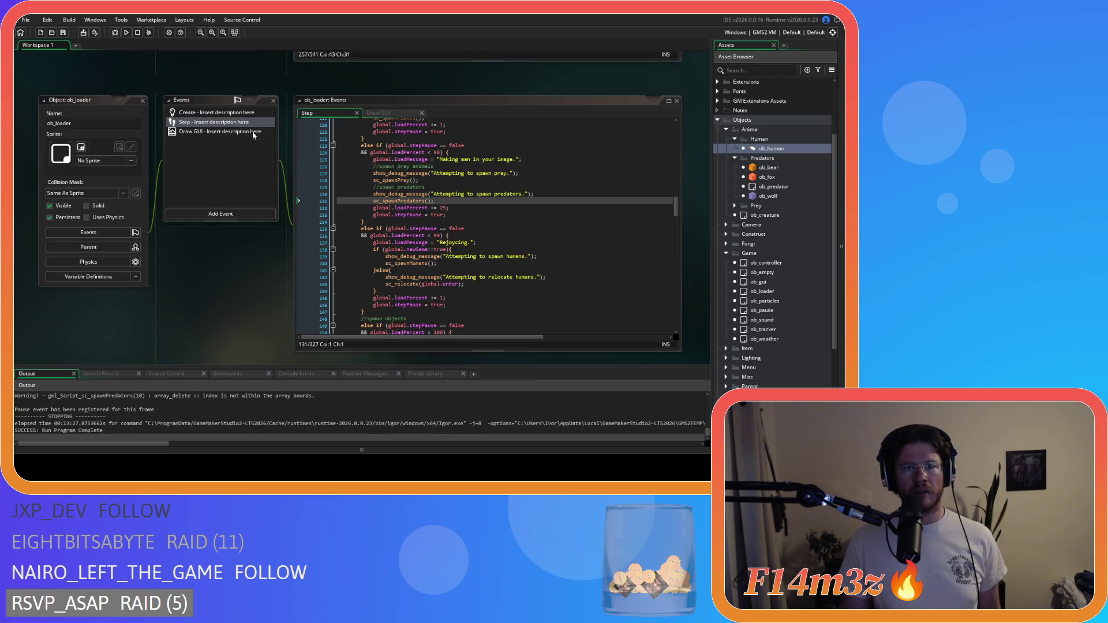
Set a breakpoint on the instance_destroy(self) line in Draw GUI and start a debug run
left_click(396, 114)
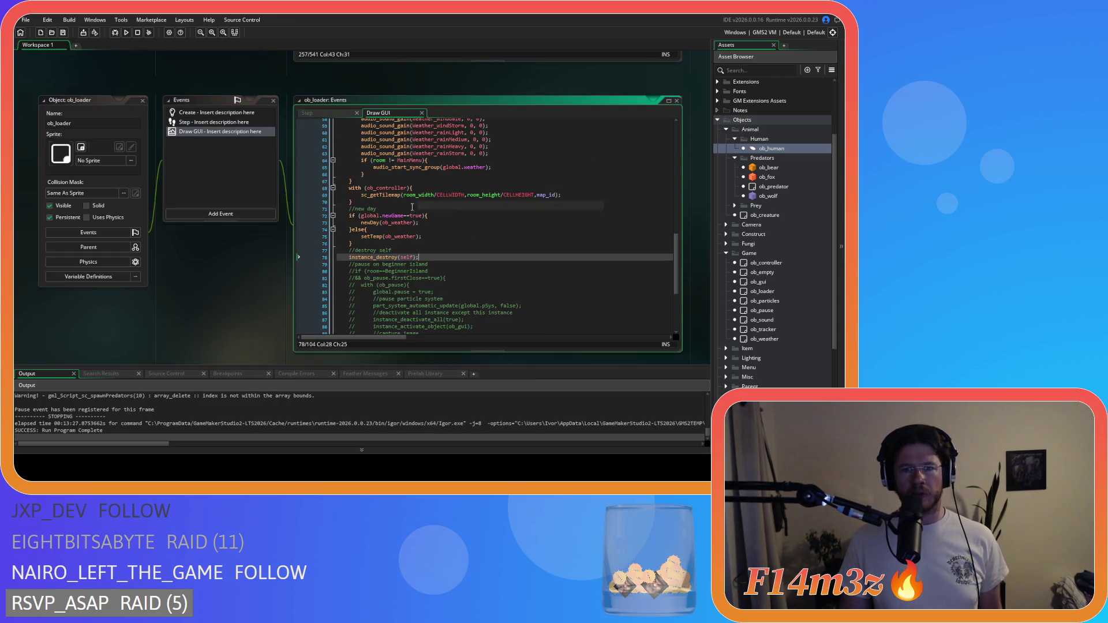
left_click(321, 258)
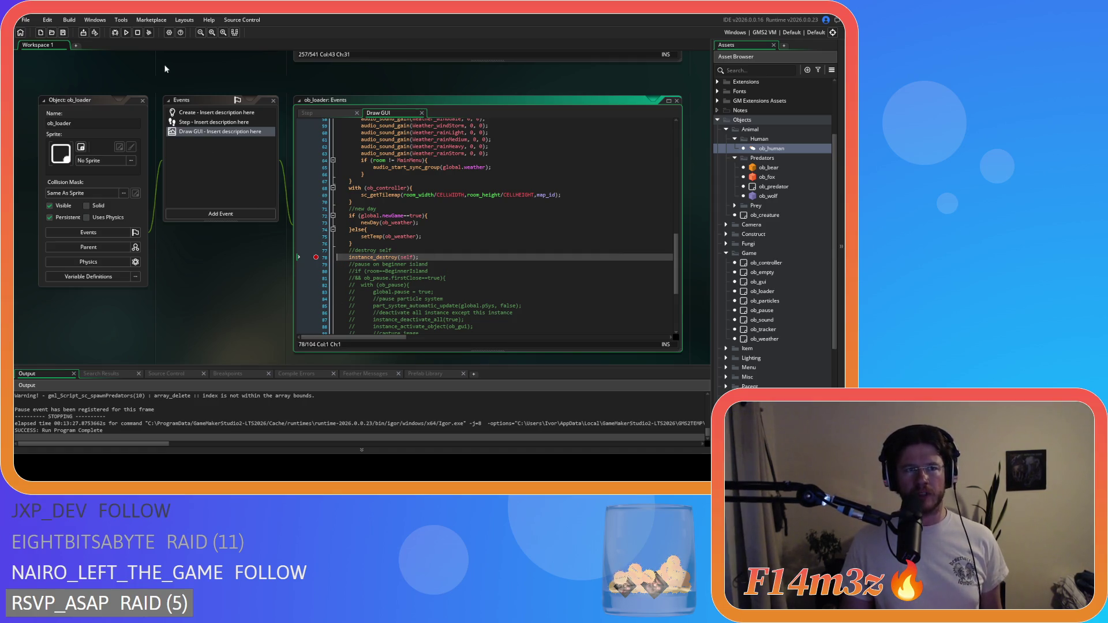
left_click(114, 32)
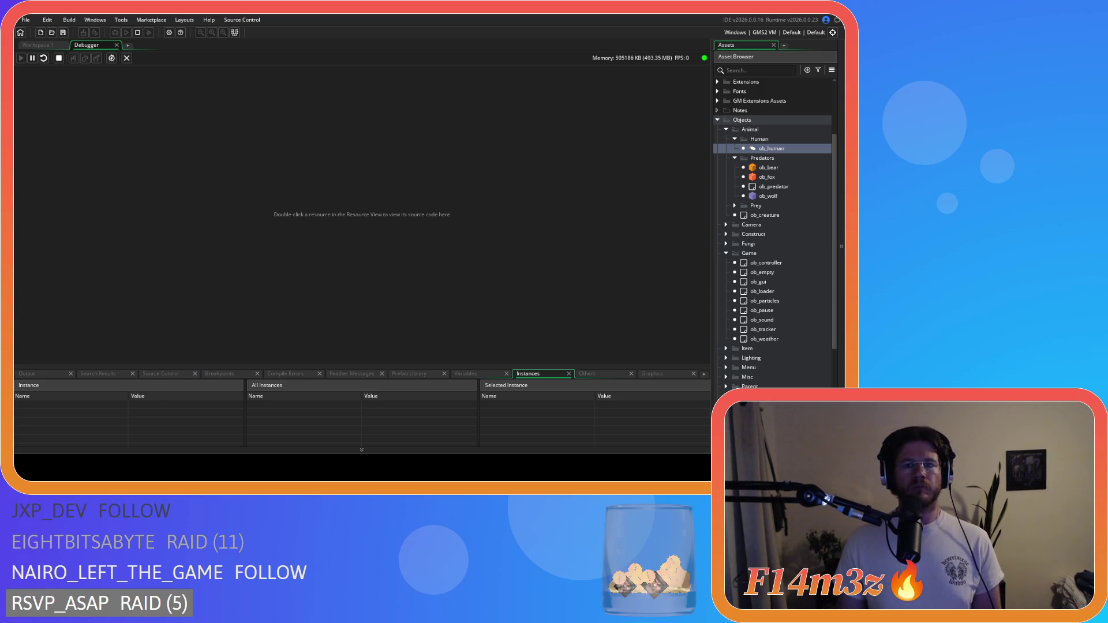
Let the game run under the debugger, then stop it
left_click(138, 33)
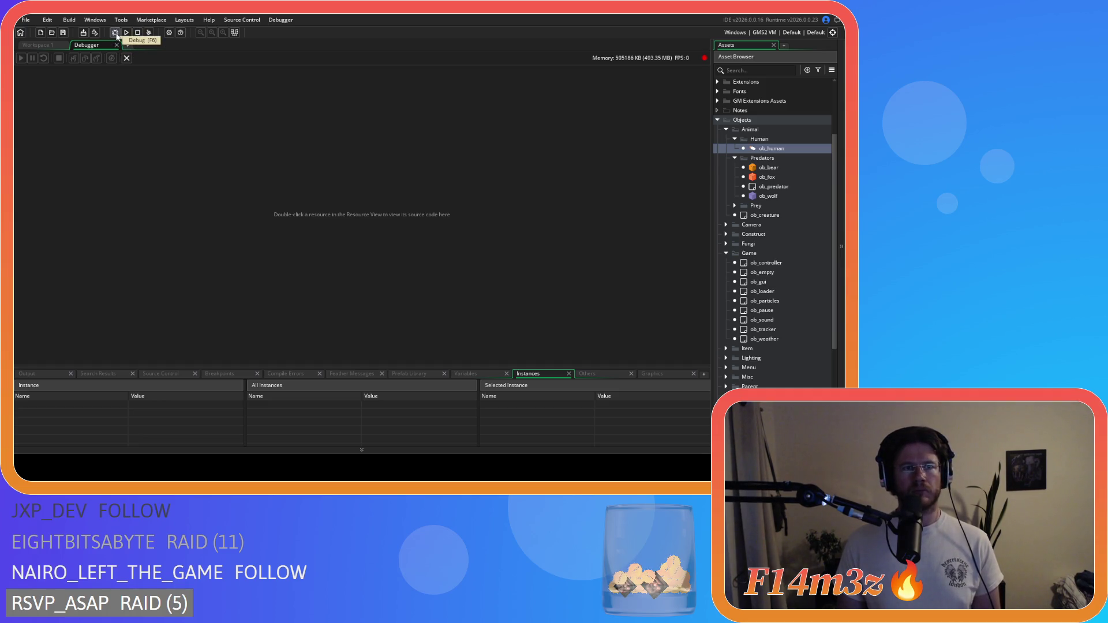
left_click(116, 49)
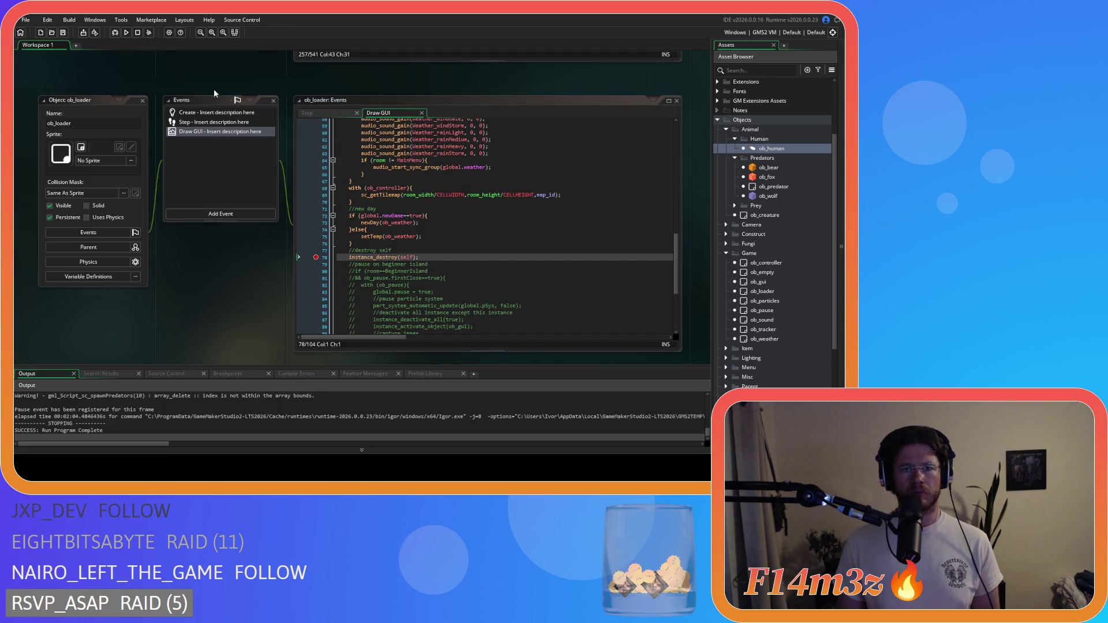
left_click(315, 257)
left_click(419, 257)
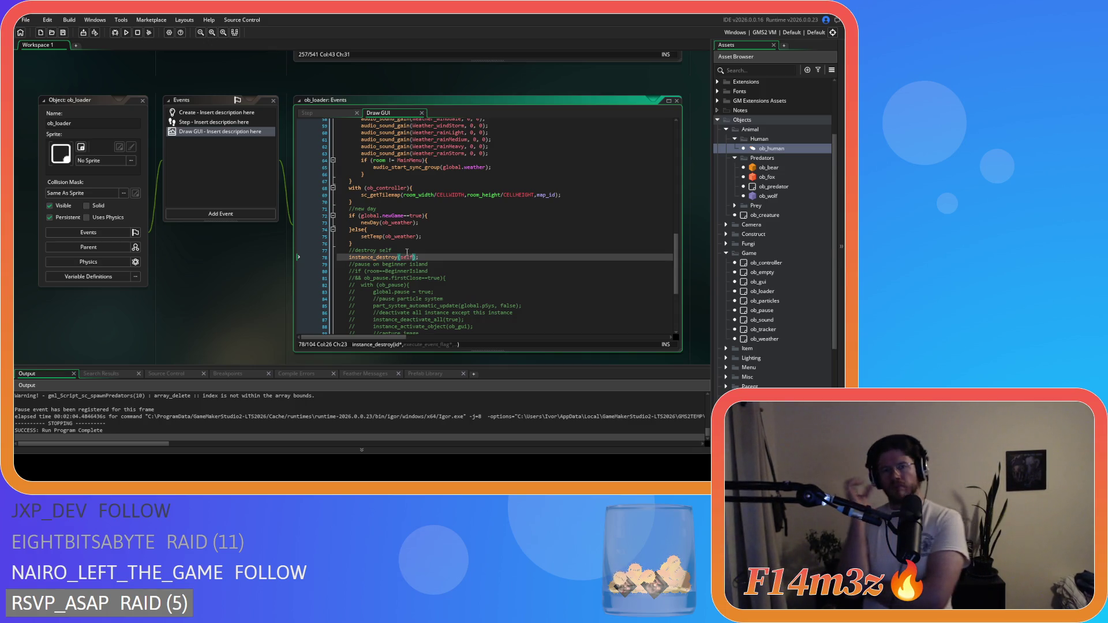
left_click(309, 111)
scroll(321, 135, "down", 1)
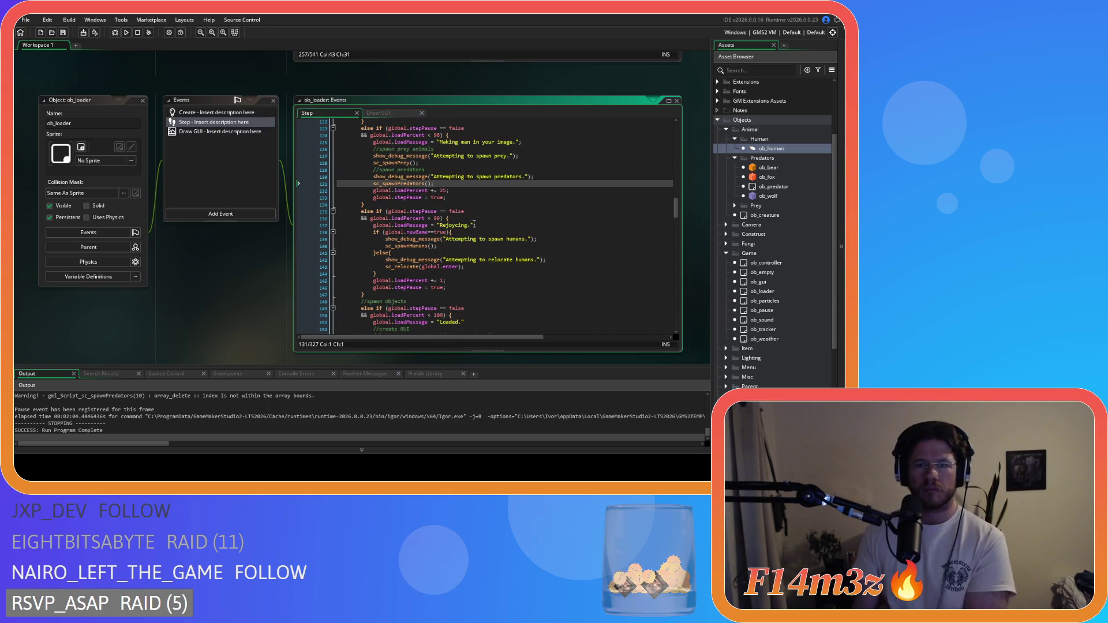
left_click(474, 217)
key("Left")
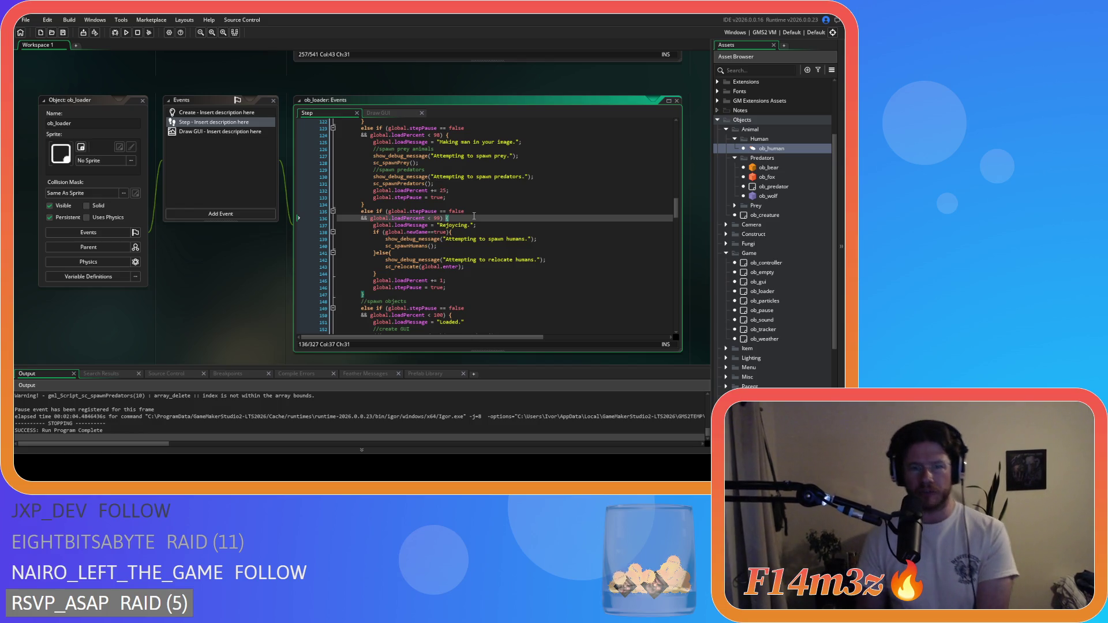
scroll(474, 217, "down", 15)
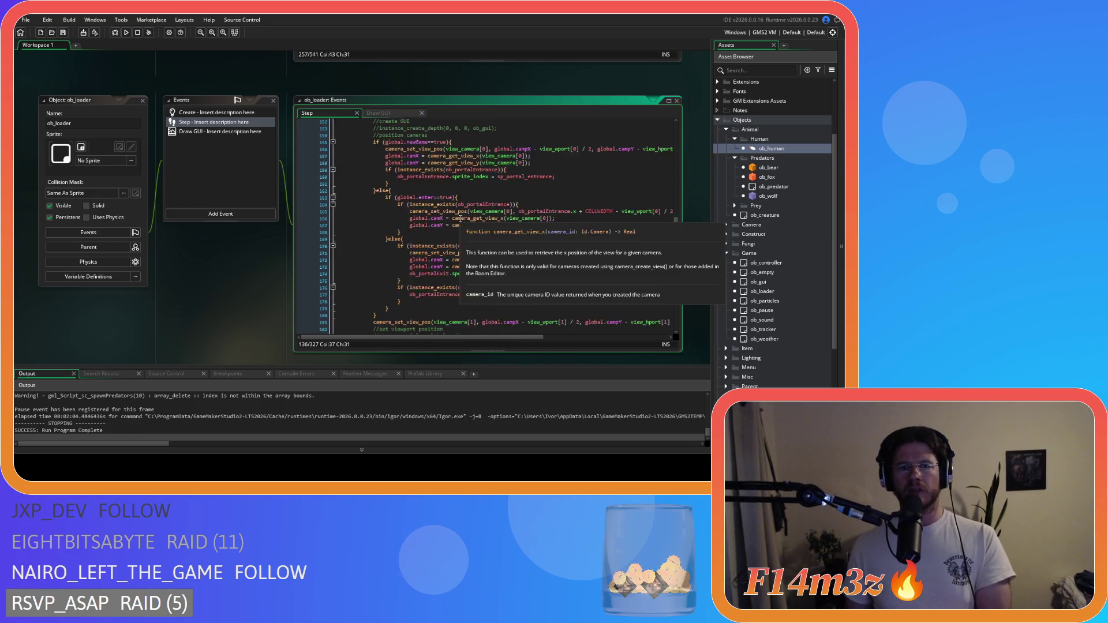
scroll(460, 219, "down", 6)
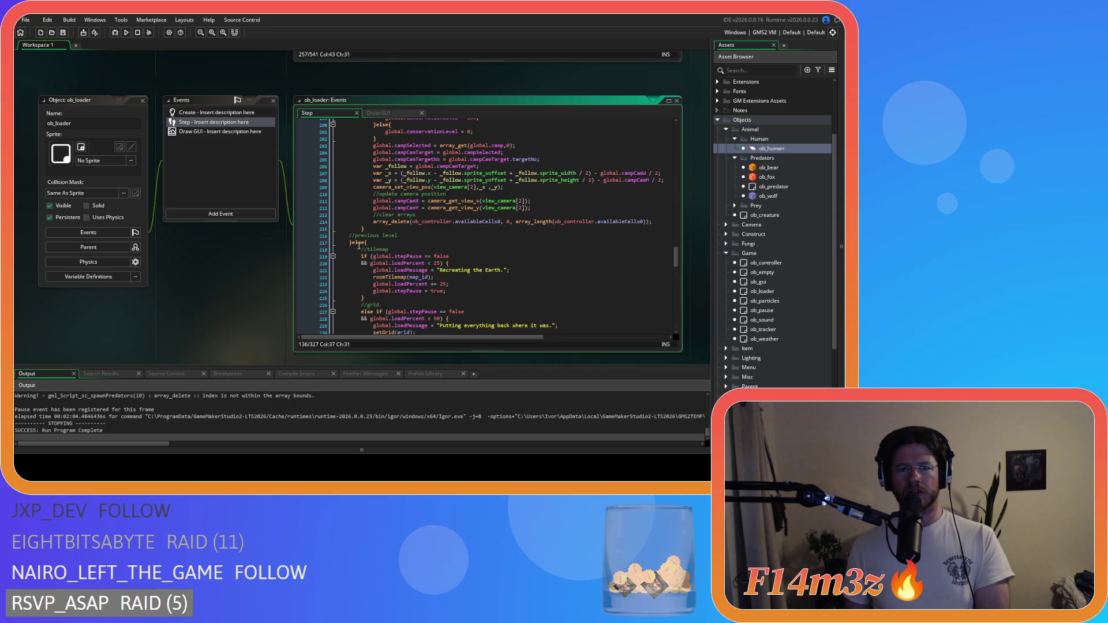
scroll(359, 243, "up", 18)
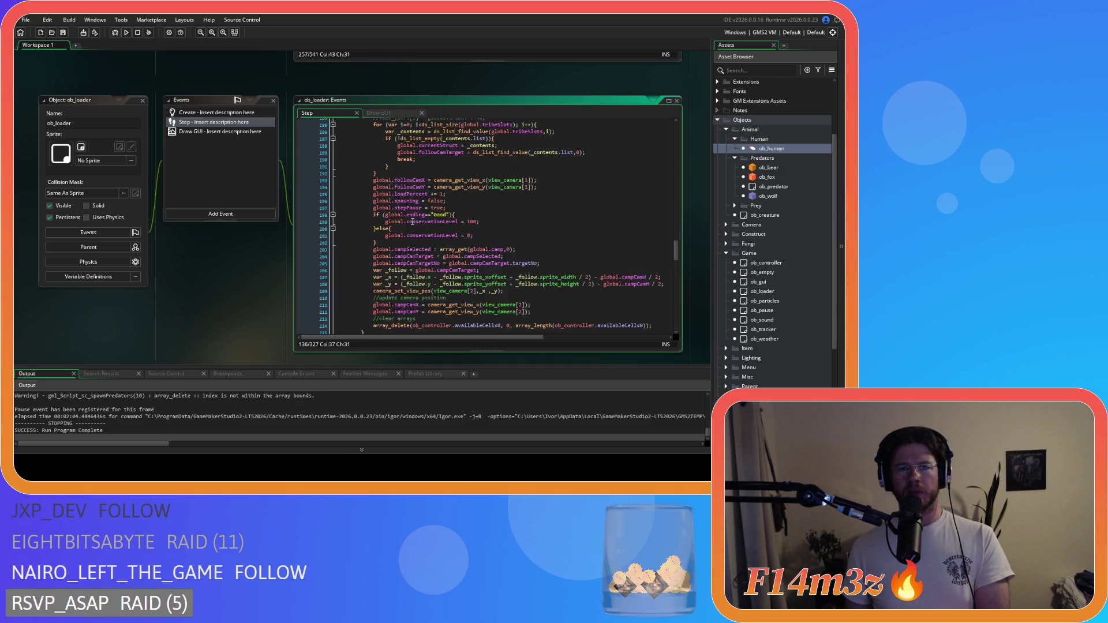
mouse_move(385, 170)
left_mouse_down()
mouse_move(394, 287)
mouse_move(409, 232)
left_mouse_up()
scroll(406, 234, "down", 8)
scroll(406, 234, "down", 12)
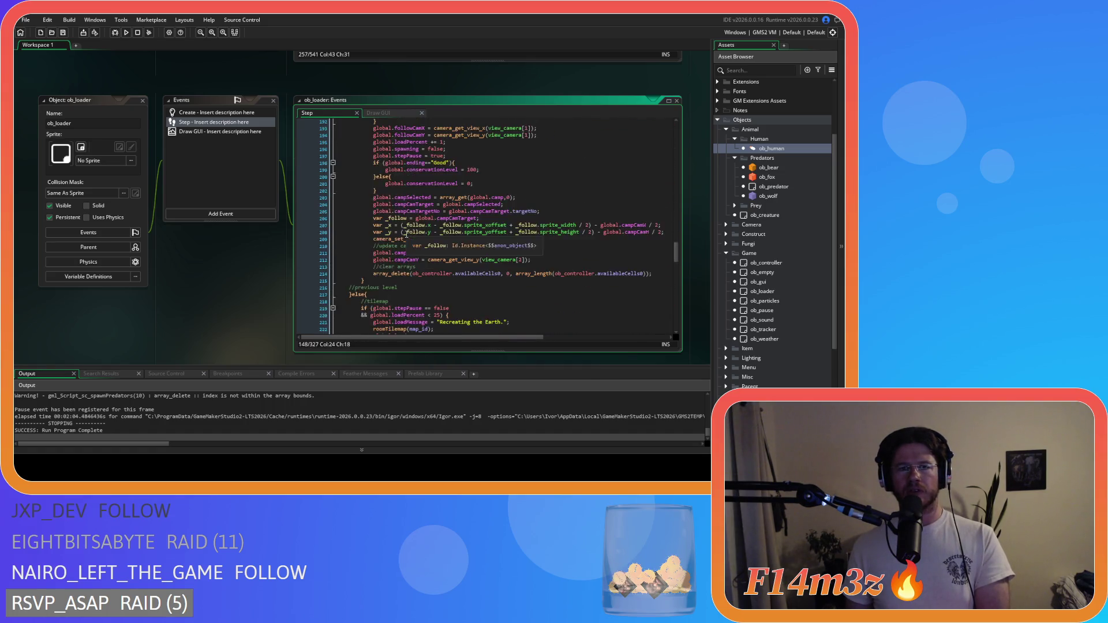
left_click(352, 193)
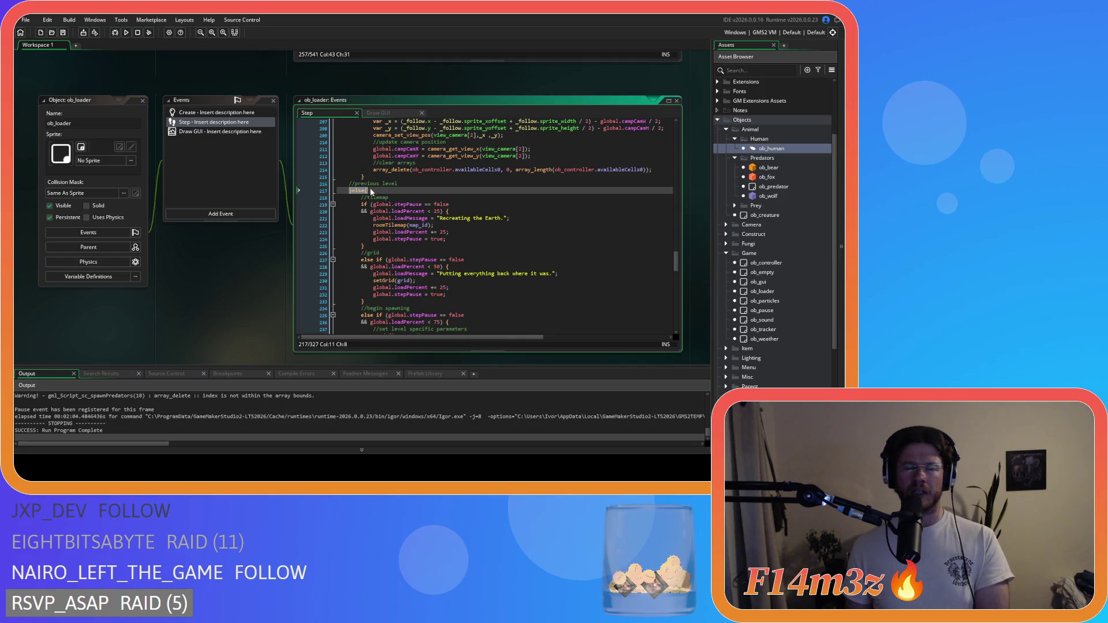
scroll(392, 196, "up", 20)
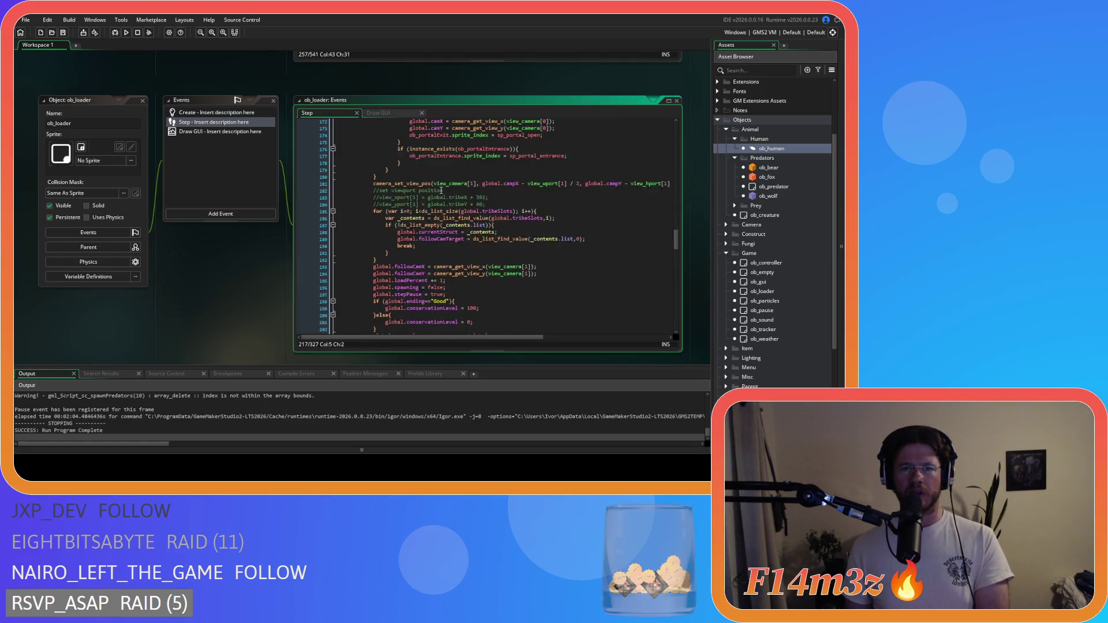
scroll(435, 198, "up", 20)
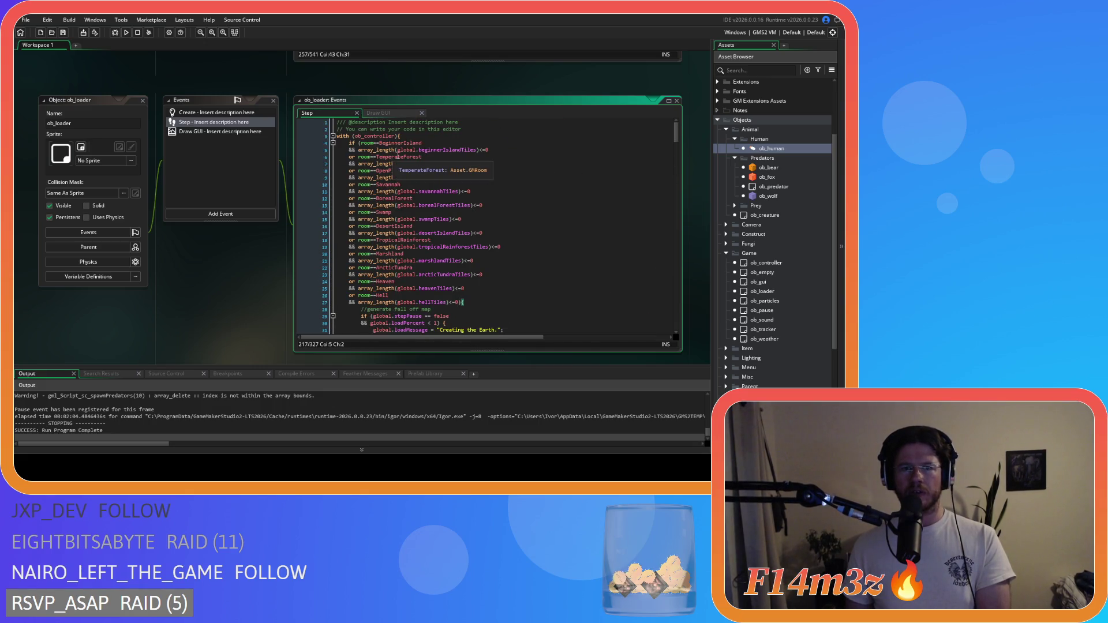
scroll(396, 156, "down", 20)
scroll(471, 210, "down", 20)
scroll(472, 211, "down", 10)
scroll(471, 210, "up", 20)
scroll(472, 197, "up", 1)
left_click(476, 174)
scroll(476, 176, "up", 2)
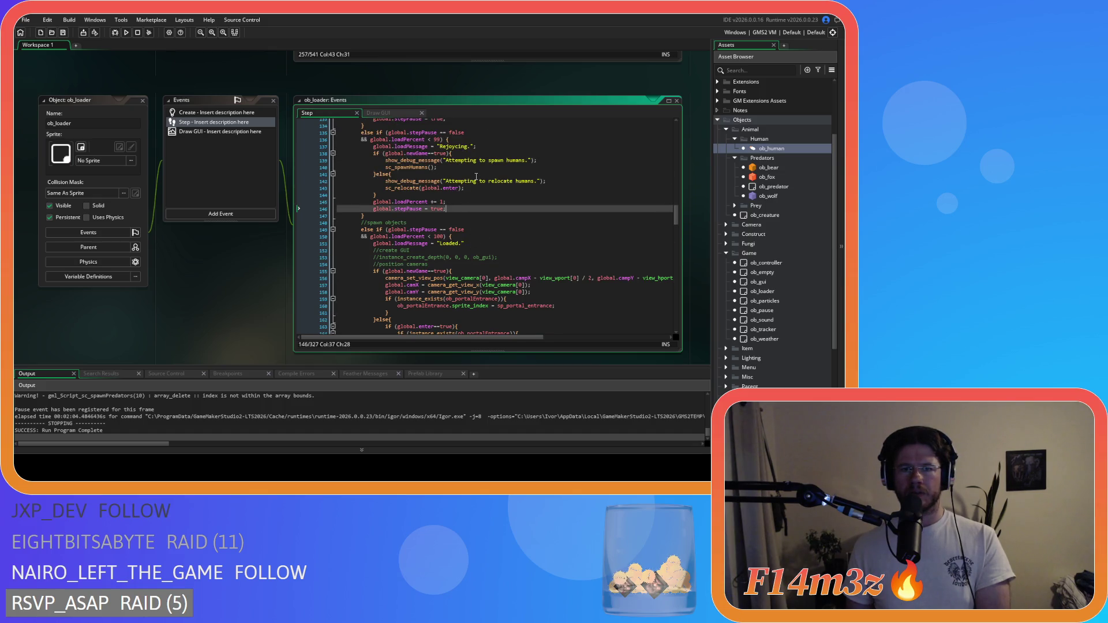
scroll(477, 176, "down", 1)
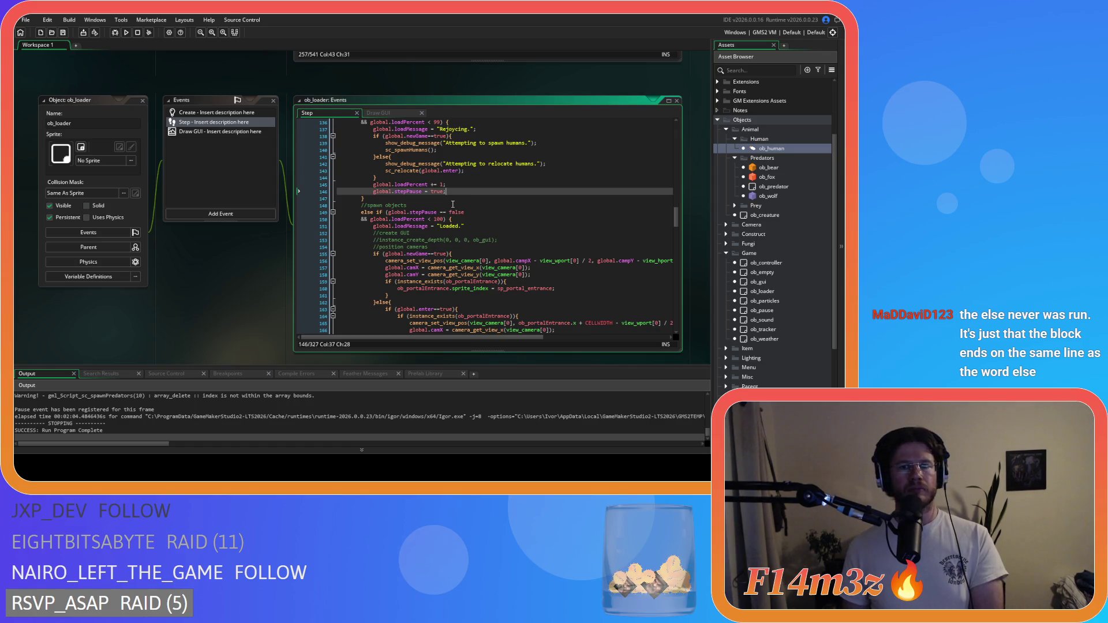
scroll(480, 212, "down", 20)
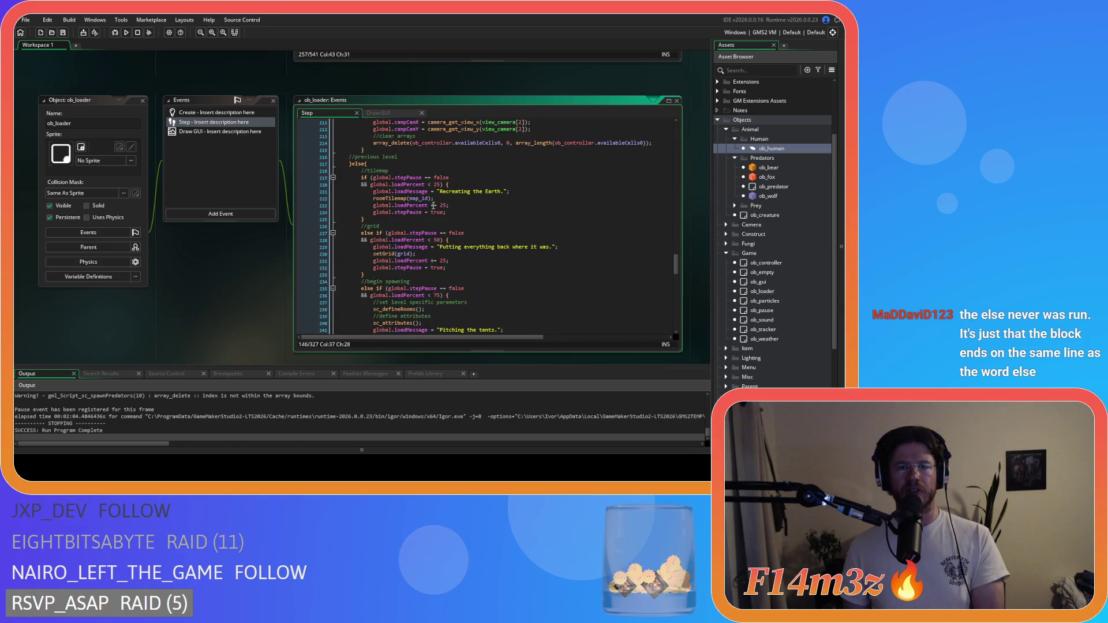
left_click(352, 164)
scroll(412, 188, "up", 10)
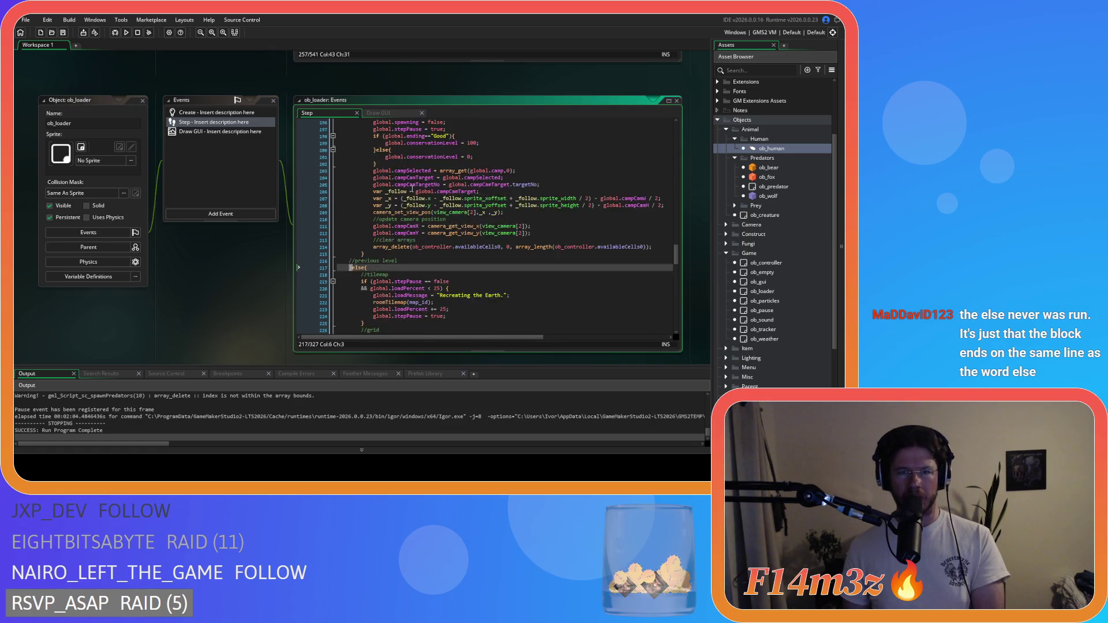
scroll(431, 216, "down", 20)
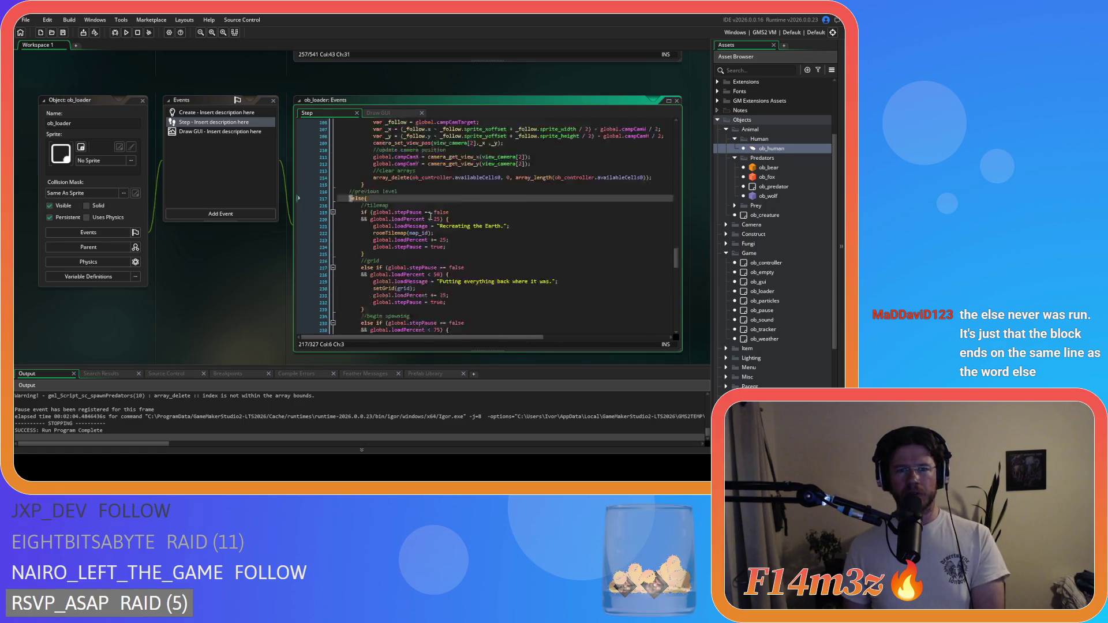
scroll(425, 215, "up", 20)
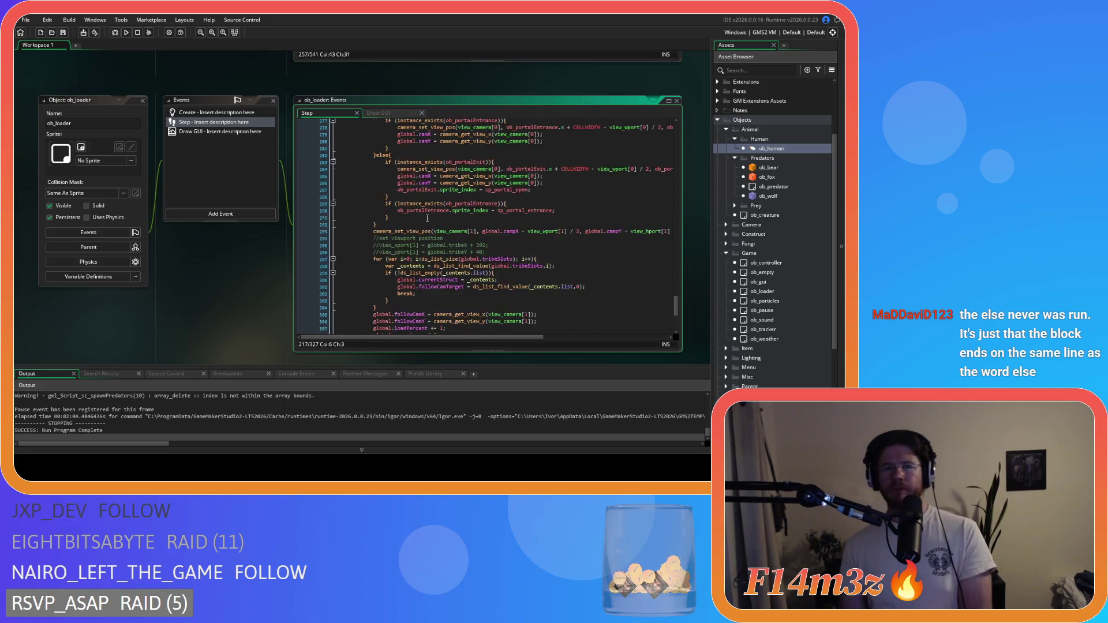
scroll(439, 214, "up", 8)
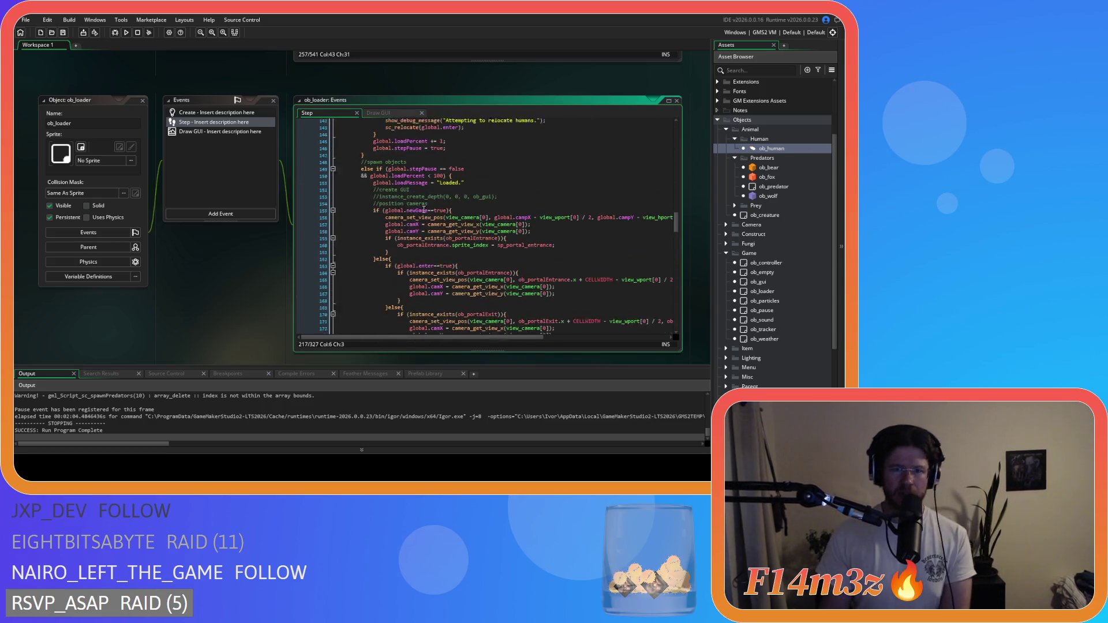
left_click(460, 222)
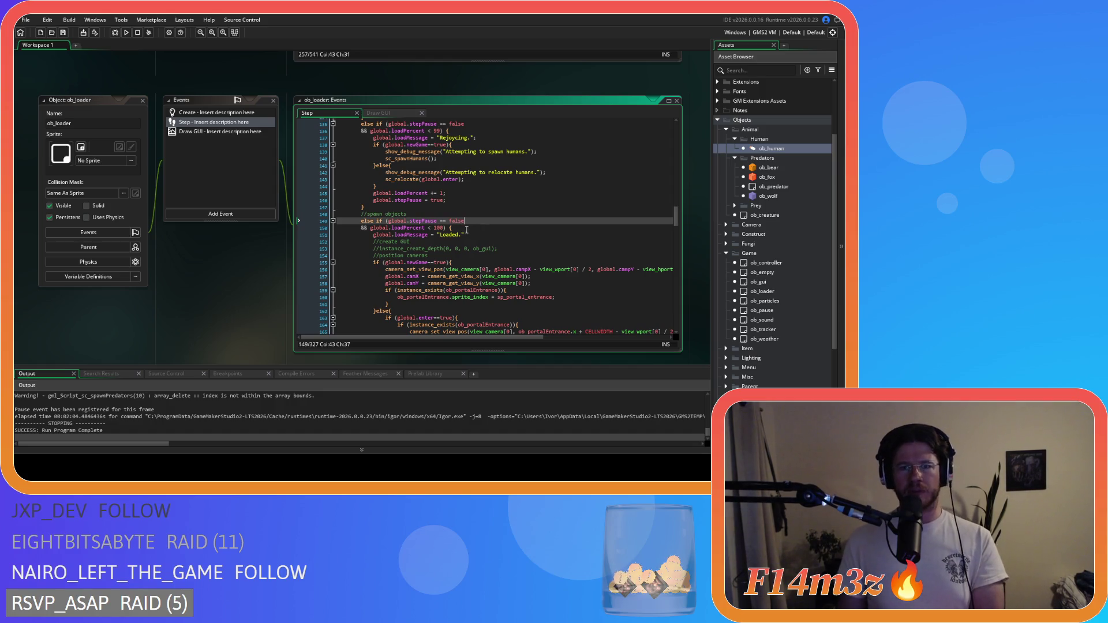
scroll(465, 228, "up", 3)
left_click_drag(456, 203, 450, 231)
left_click_drag(432, 175, 442, 251)
left_click(452, 238)
left_click(478, 176)
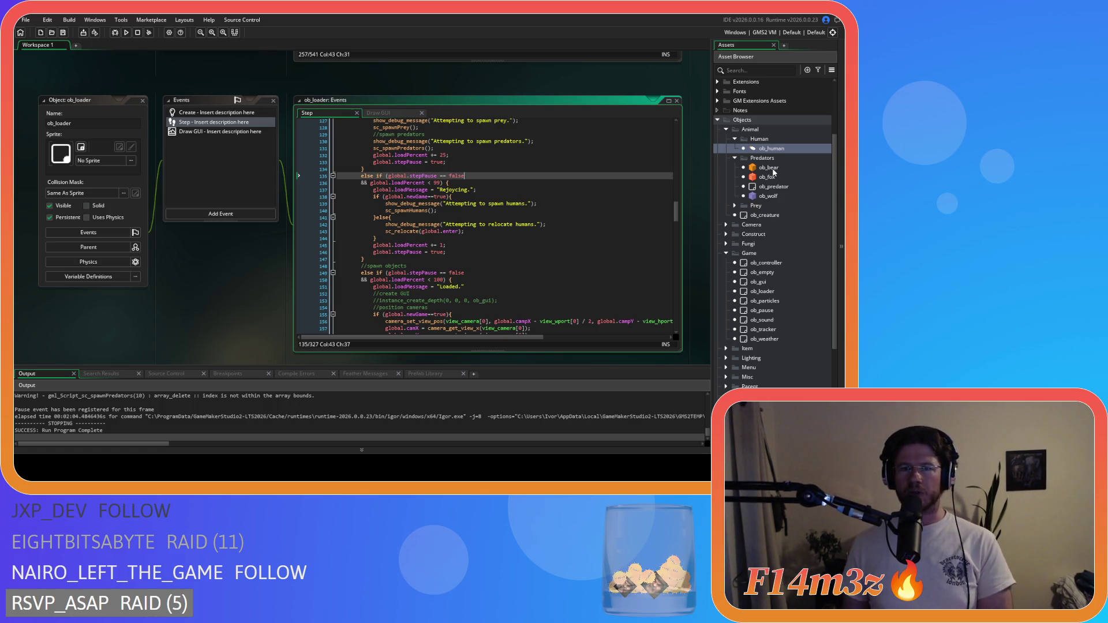
left_click(774, 171)
Open ob_bear from the Predators group and scroll through its Step event code
double_click(774, 171)
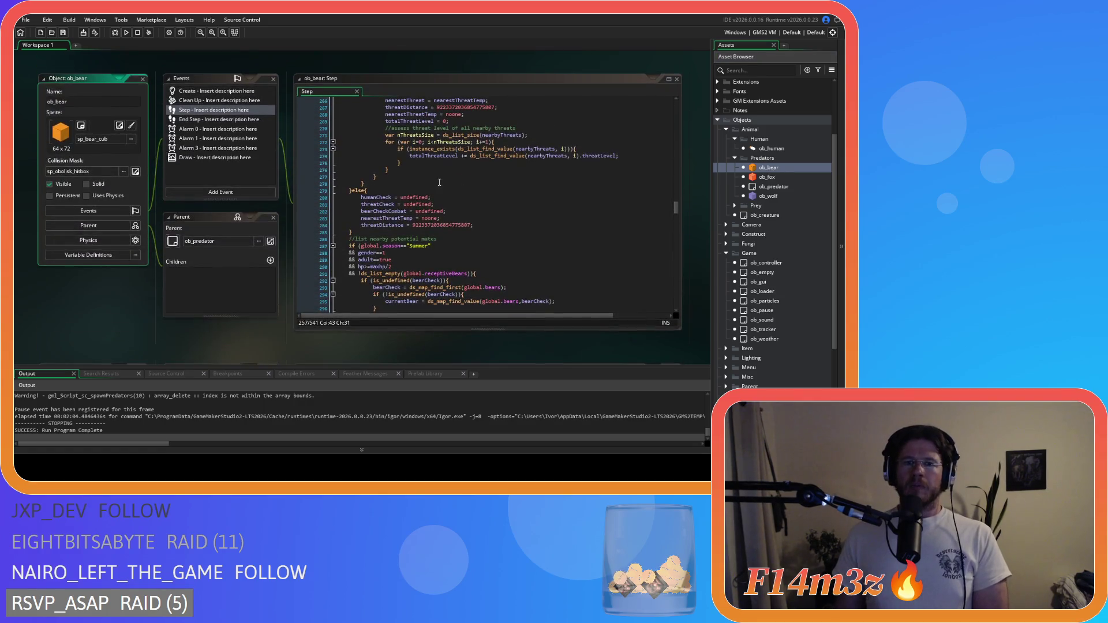
left_click_drag(671, 208, 675, 80)
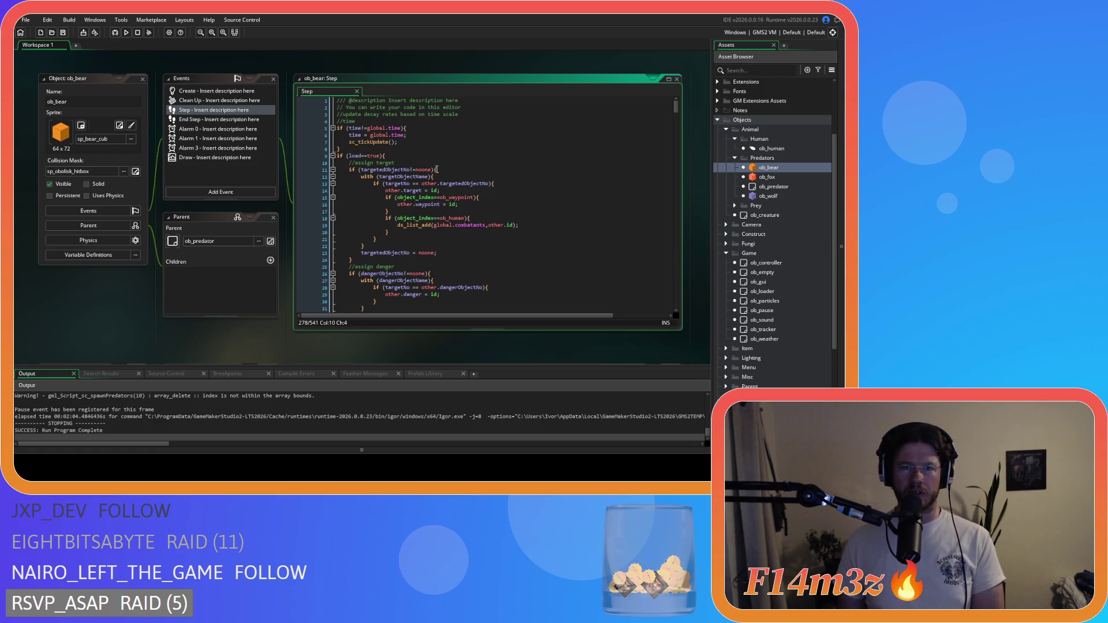
scroll(437, 169, "down", 13)
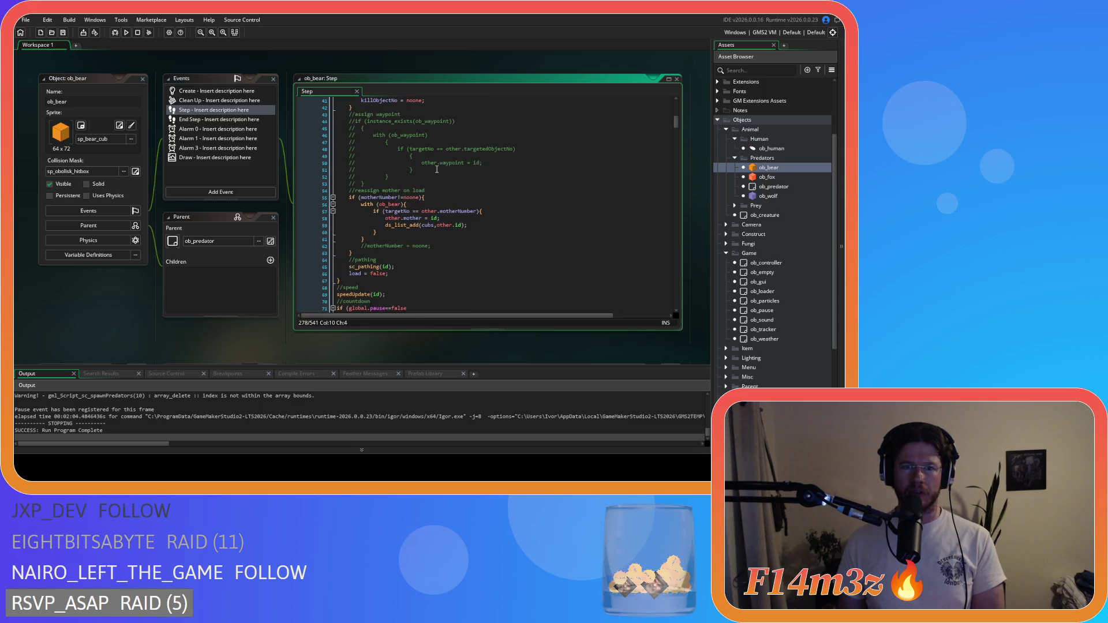
scroll(439, 240, "up", 1)
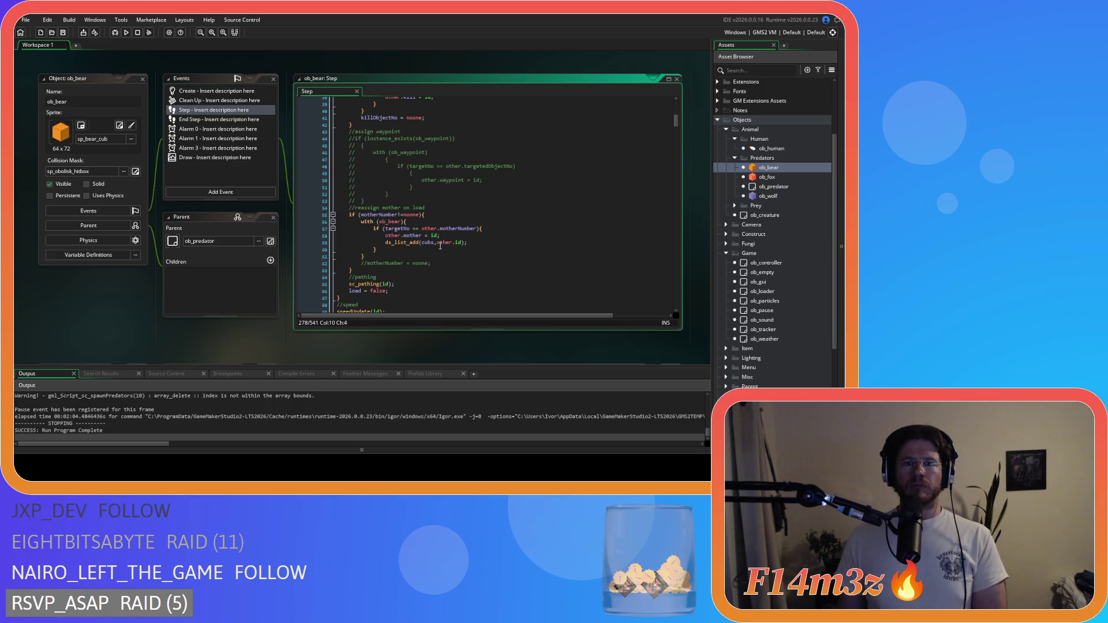
scroll(441, 246, "down", 4)
scroll(440, 246, "up", 15)
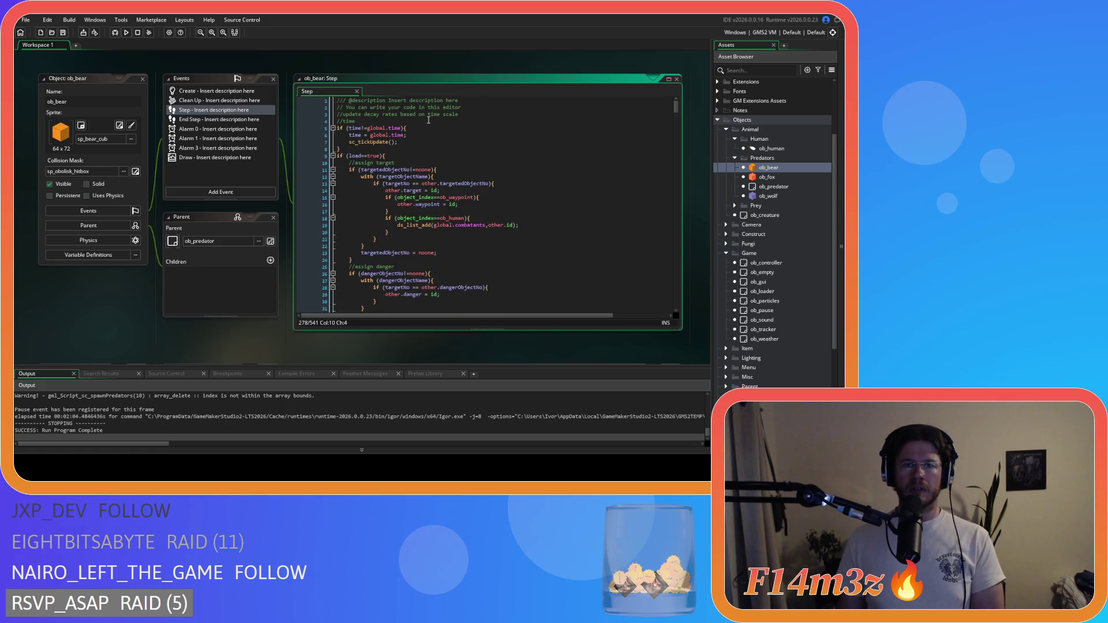
mouse_move(676, 107)
left_mouse_down()
mouse_move(677, 324)
mouse_move(660, 258)
mouse_move(665, 92)
left_mouse_up()
Insert if (!instance_exists(ob_loader)){ as line 4 of ob_bear's Step code
left_click(474, 115)
key("Return")
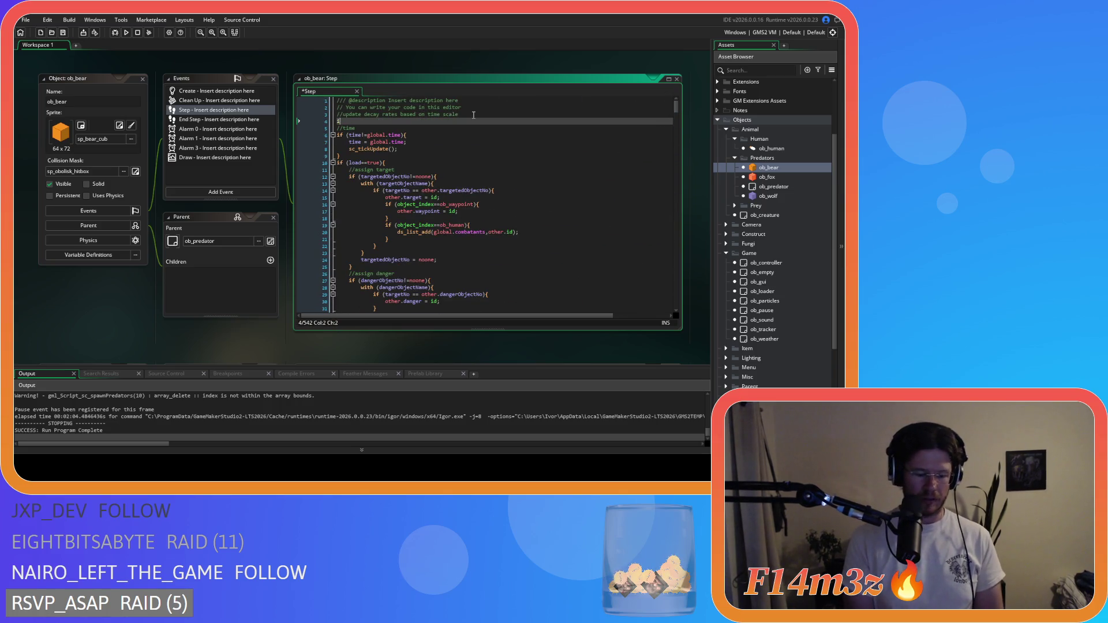
type("if (")
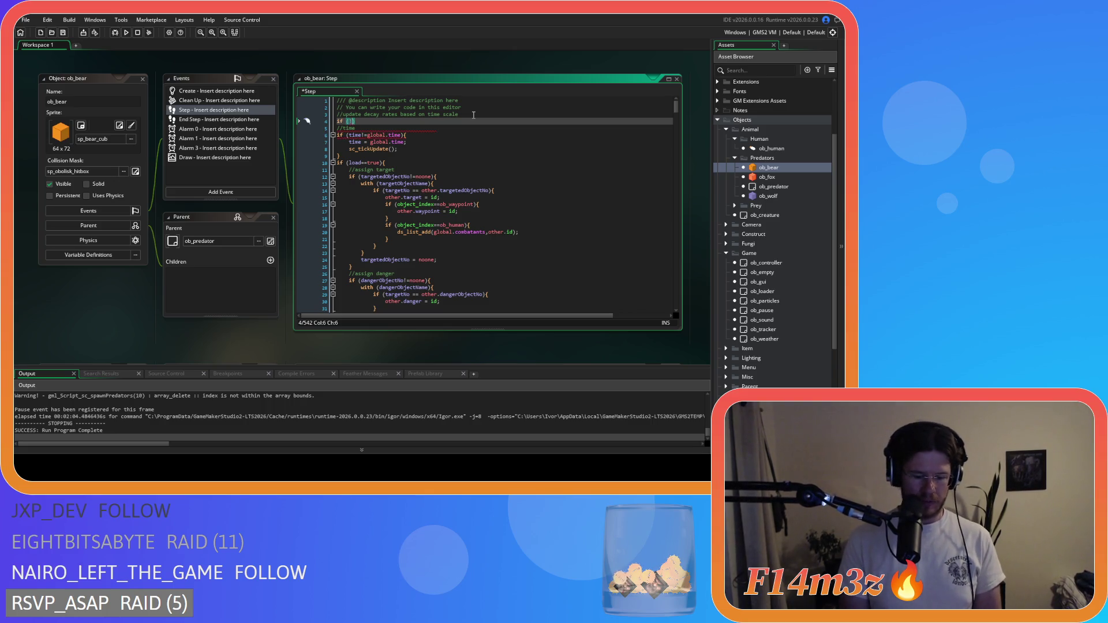
type("!instance_e")
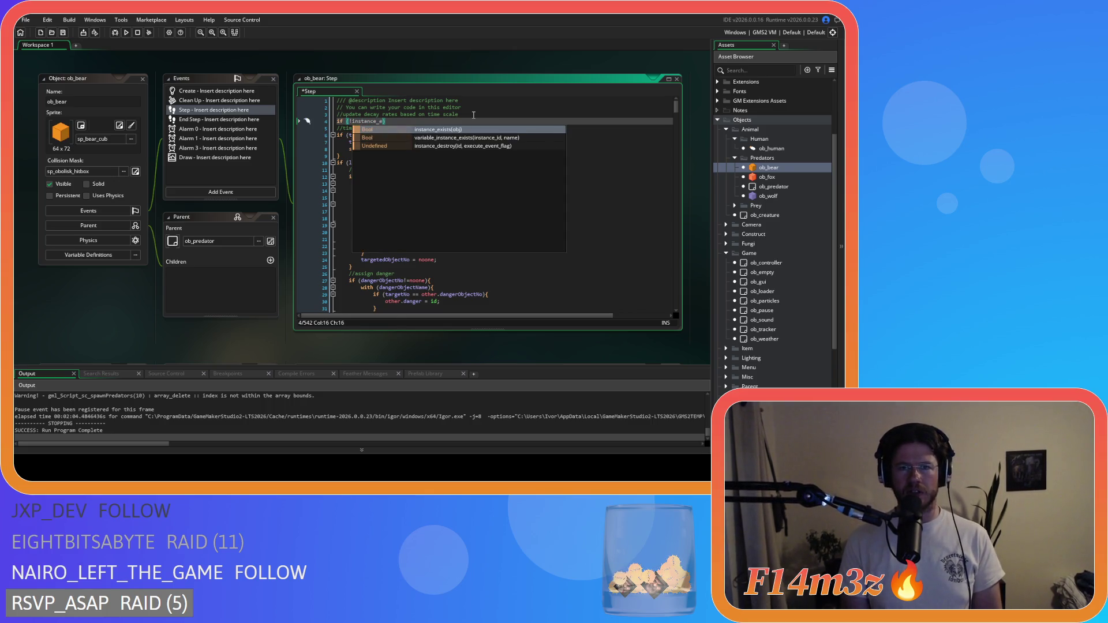
key("Return")
type(")")
type("ob_loa")
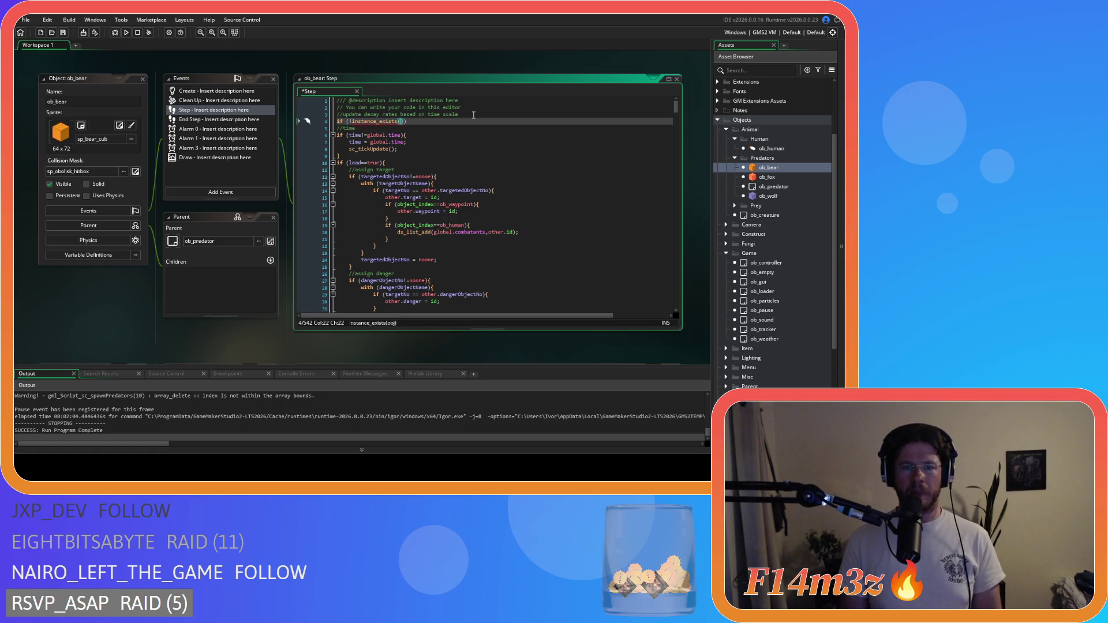
key("Return")
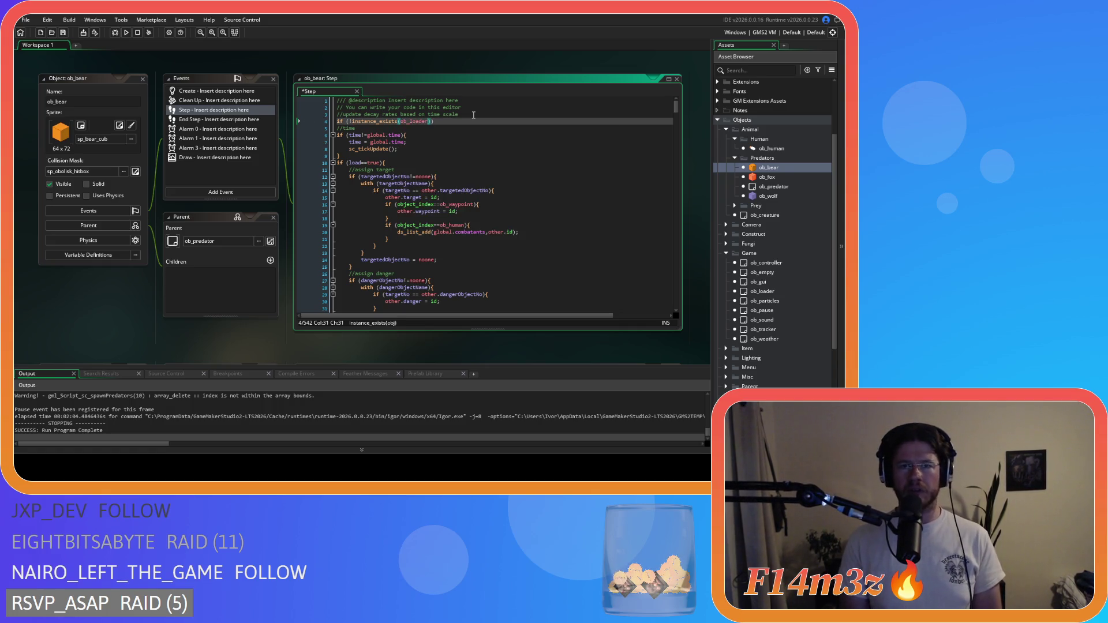
key("Right")
key("Right")
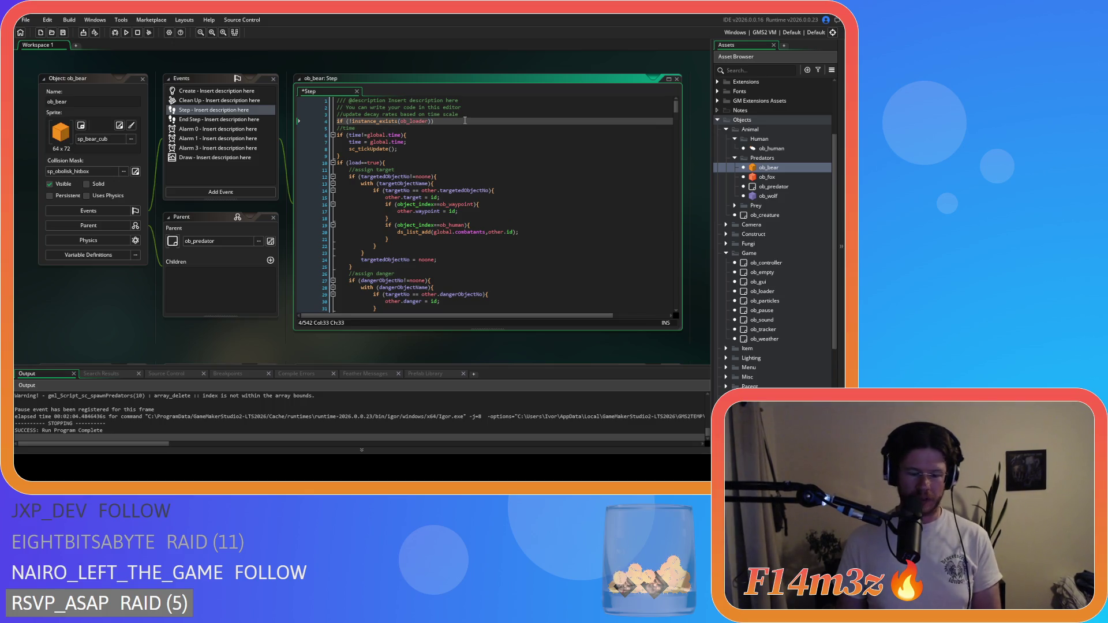
type("{")
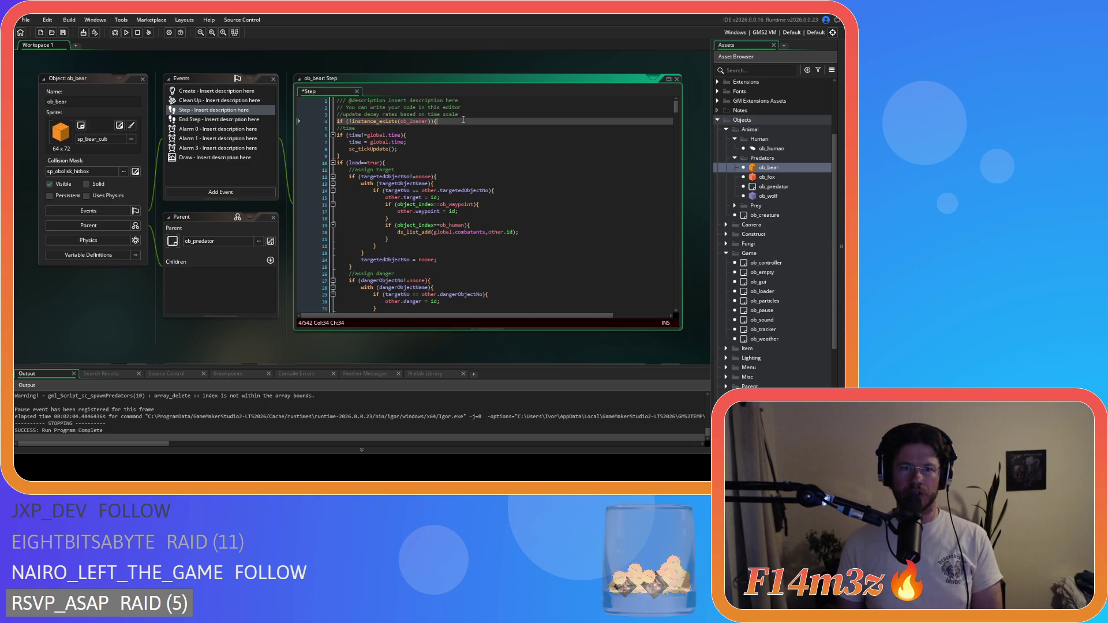
Indent the rest of the Step code inside the new block and save ob_bear
mouse_move(676, 107)
left_mouse_down()
mouse_move(660, 267)
mouse_move(672, 317)
left_mouse_up()
left_click(374, 298)
key("Return")
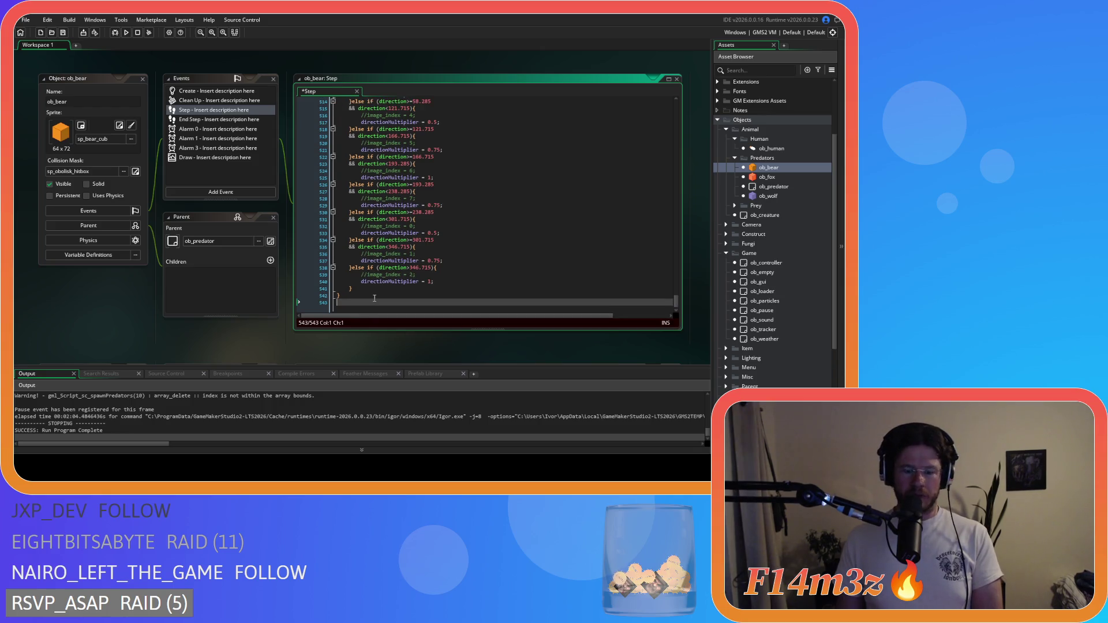
mouse_move(374, 298)
left_mouse_down()
mouse_move(280, 54)
mouse_move(322, 38)
left_mouse_up()
mouse_move(274, 92)
left_mouse_down()
mouse_move(274, 134)
mouse_move(271, 123)
left_mouse_up()
key("Tab")
left_click(450, 151)
key("ctrl+s")
left_click(319, 122)
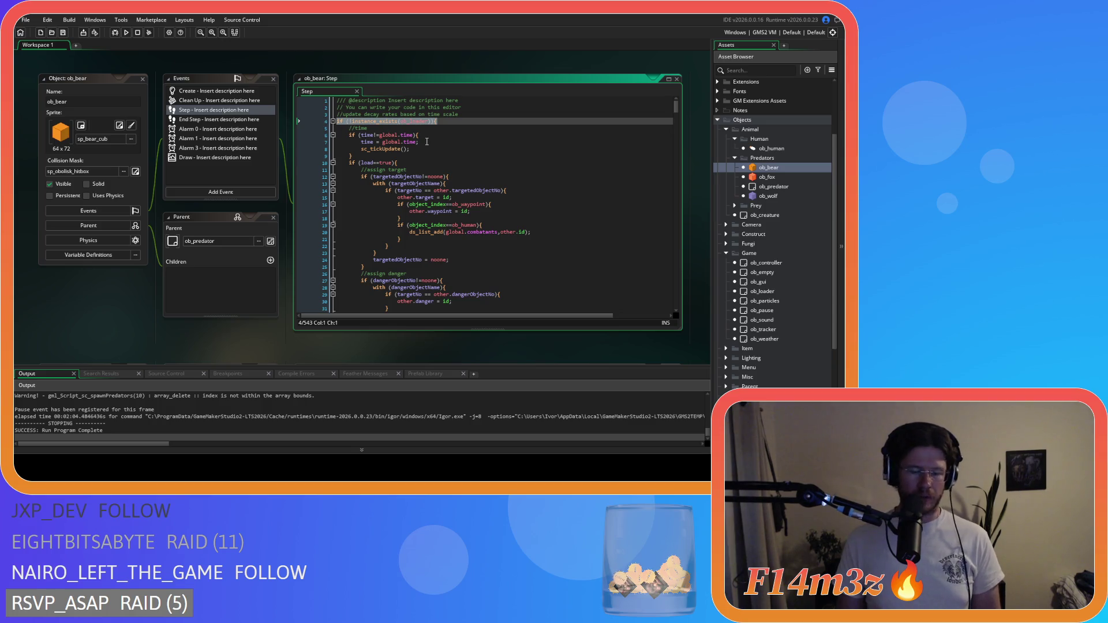
left_click(483, 121)
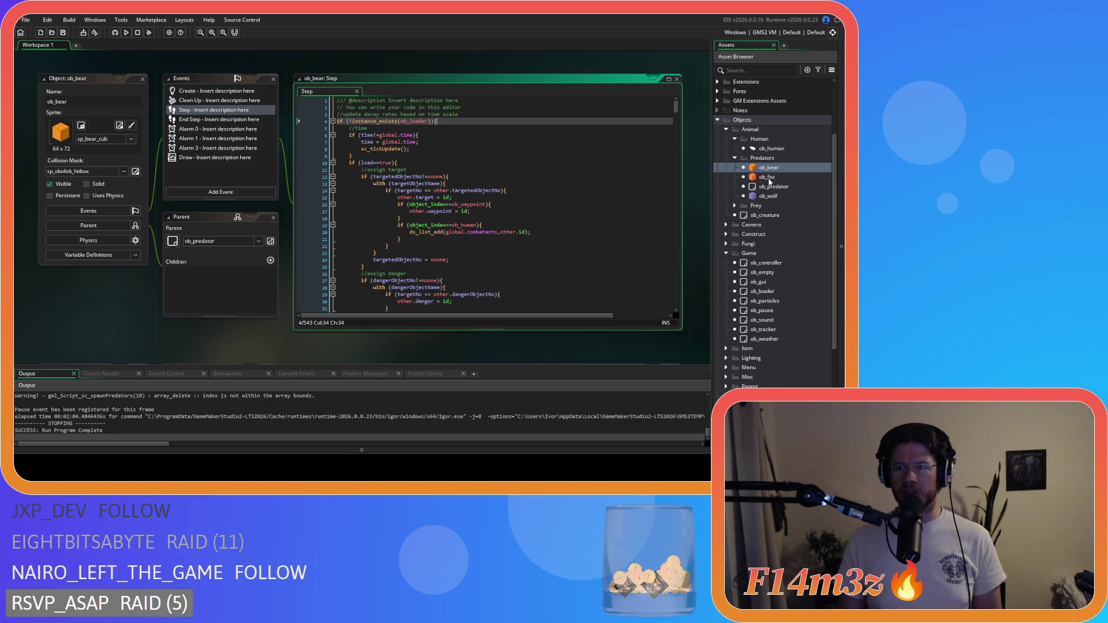
Open ob_fox and check the existing ob_loader guard in its End Step code
double_click(768, 177)
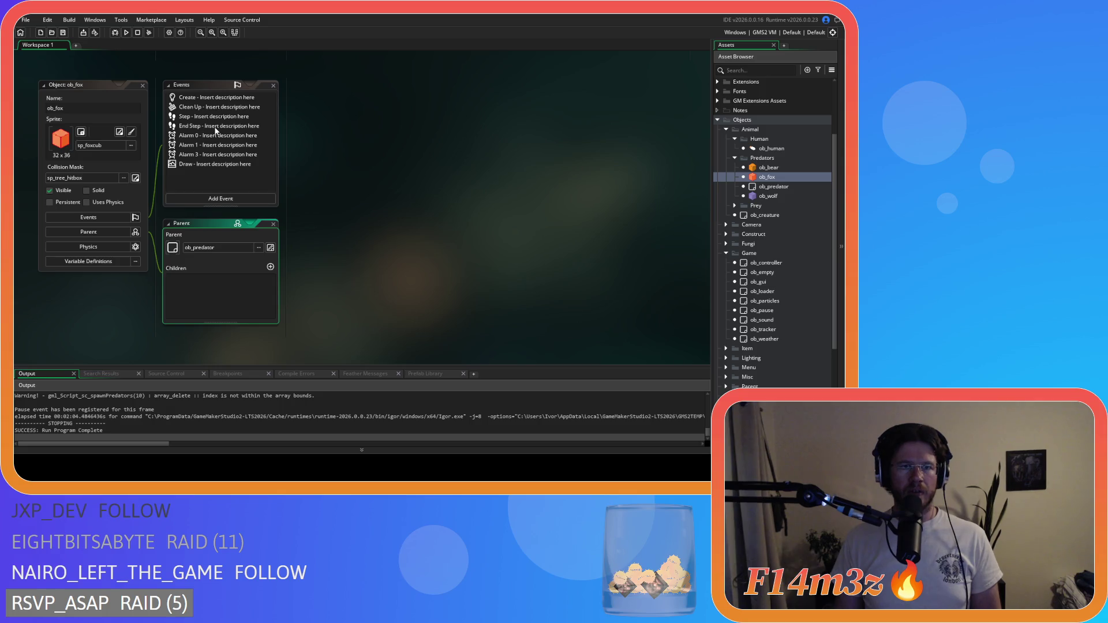
double_click(215, 126)
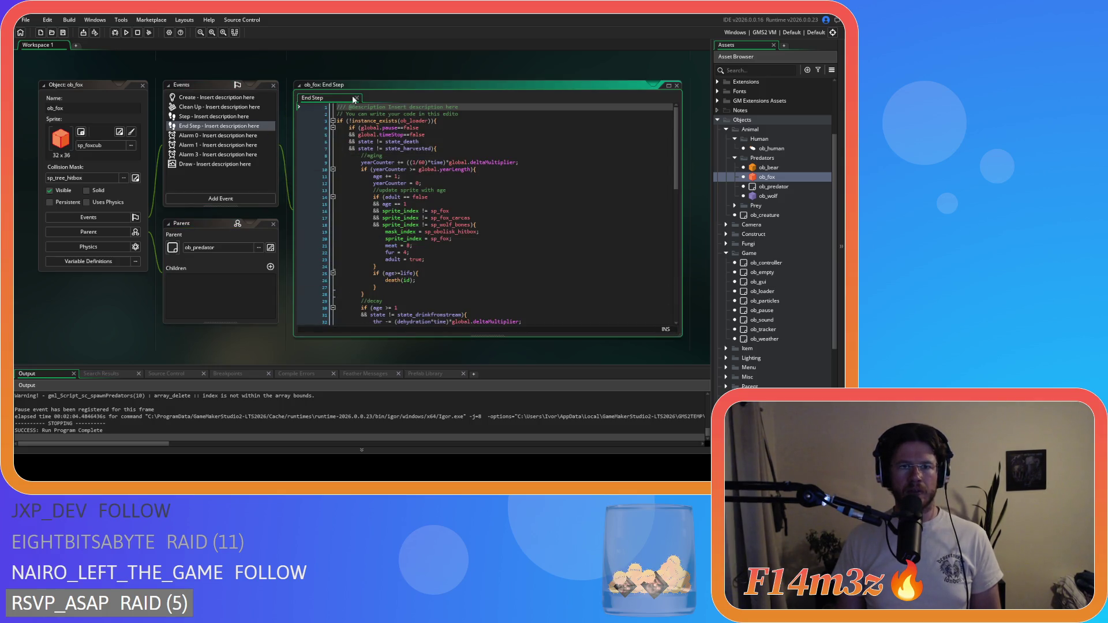
left_click(454, 120)
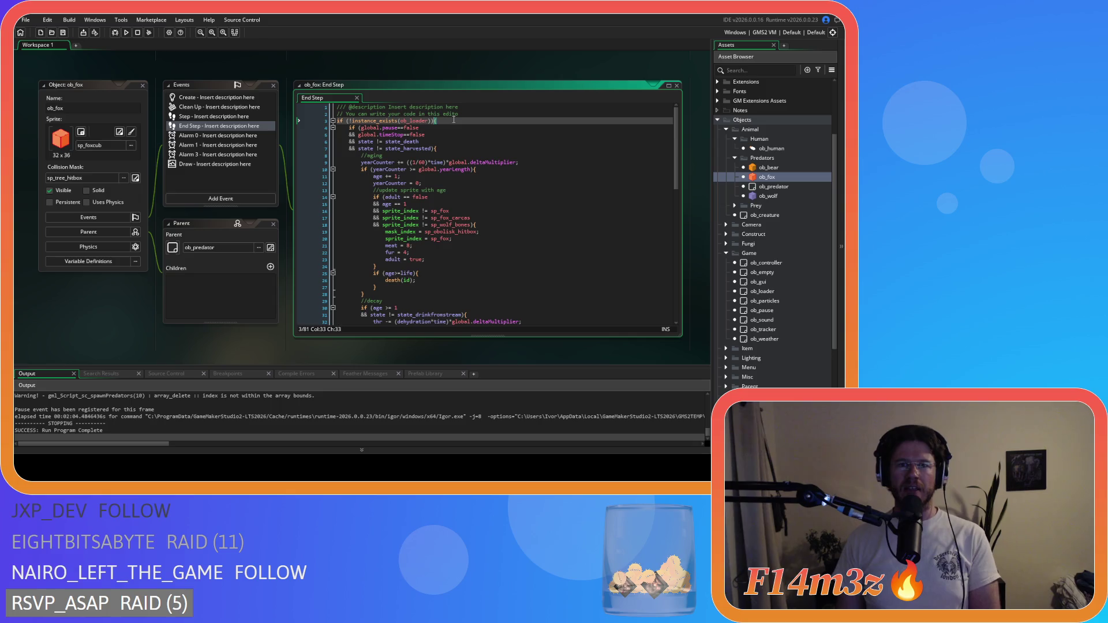
Look up ob_loader in ob_bear's Step code, then bring up ob_fox's Step event
double_click(768, 167)
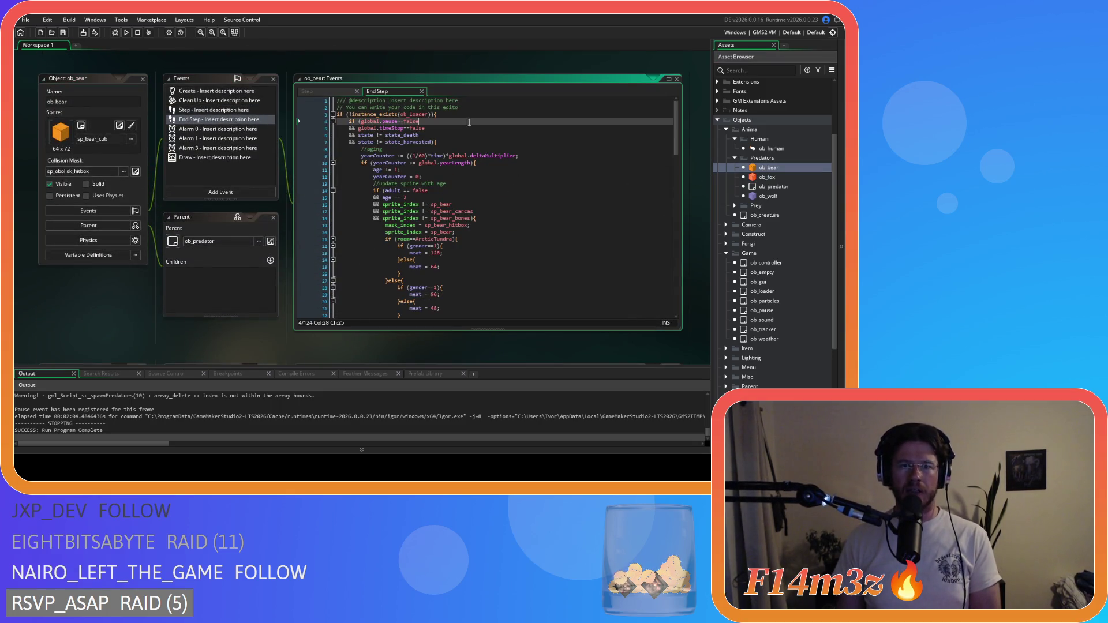
left_click(316, 90)
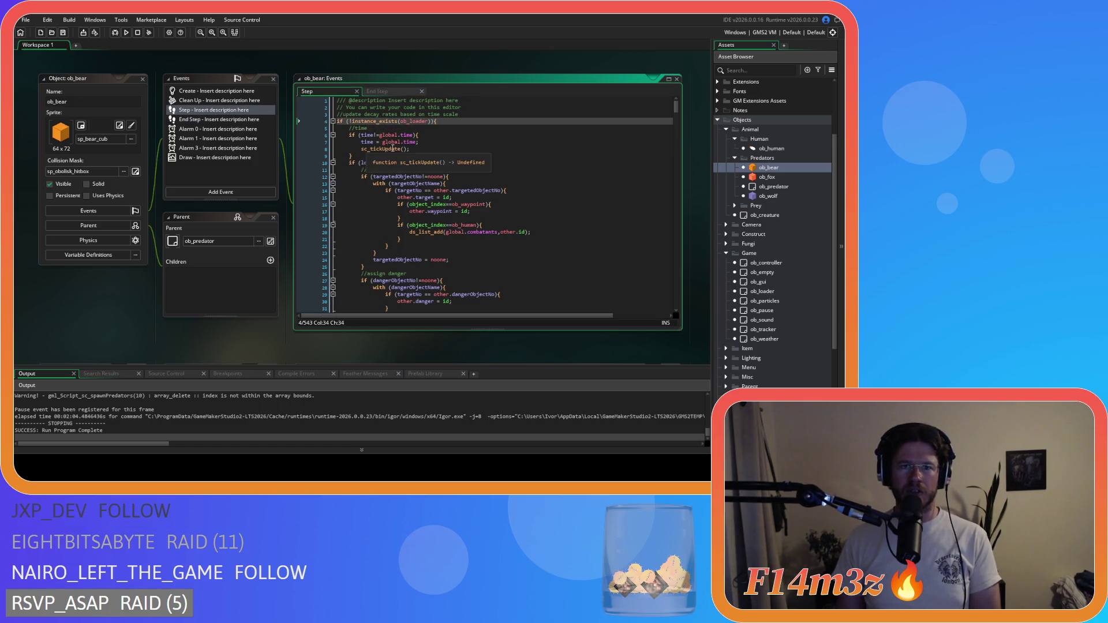
key("ctrl+Tab")
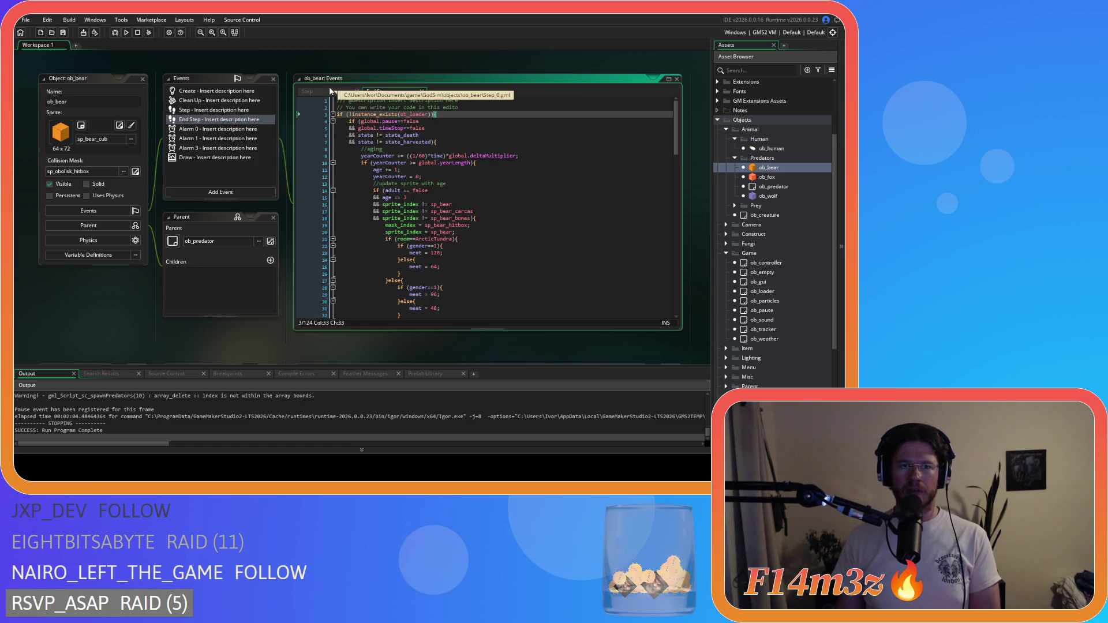
left_click(333, 91)
double_click(414, 121)
key("ctrl+f")
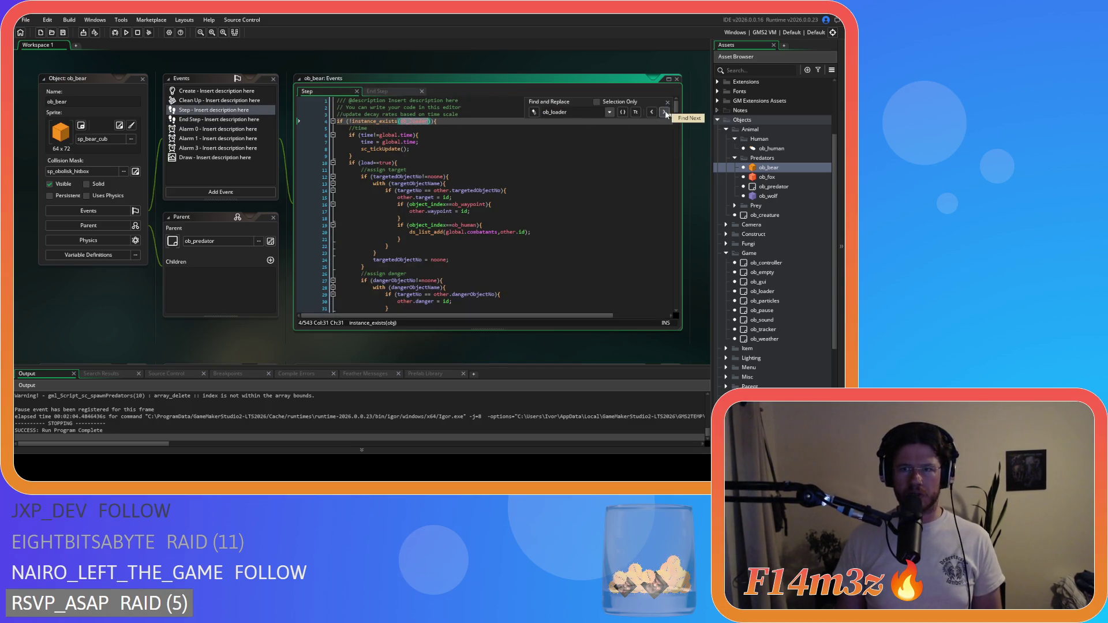
key("F12")
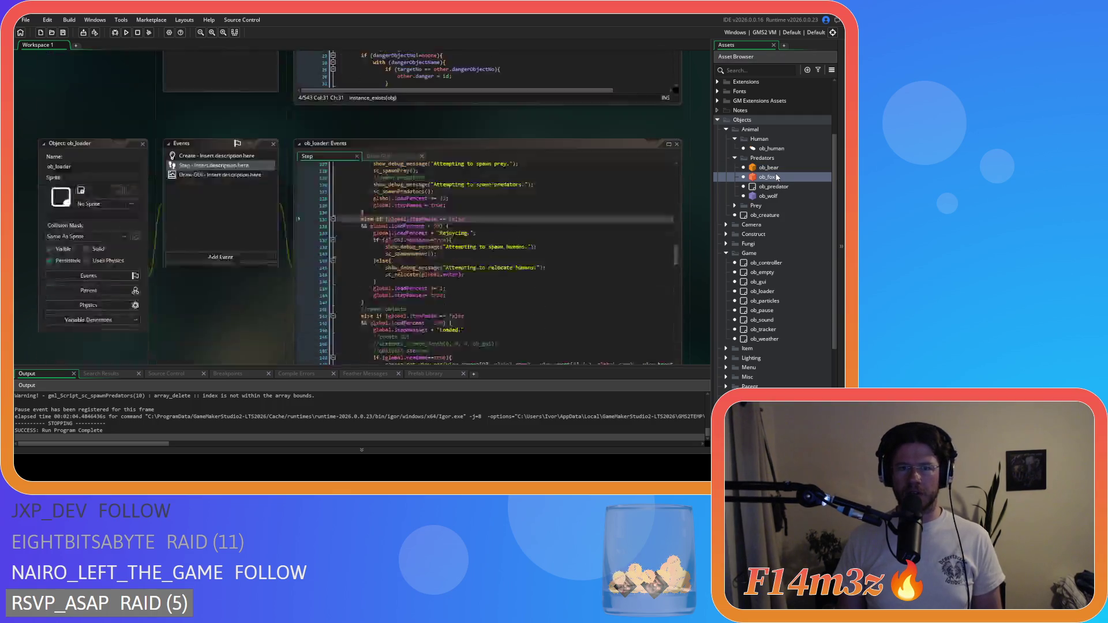
left_click(192, 111)
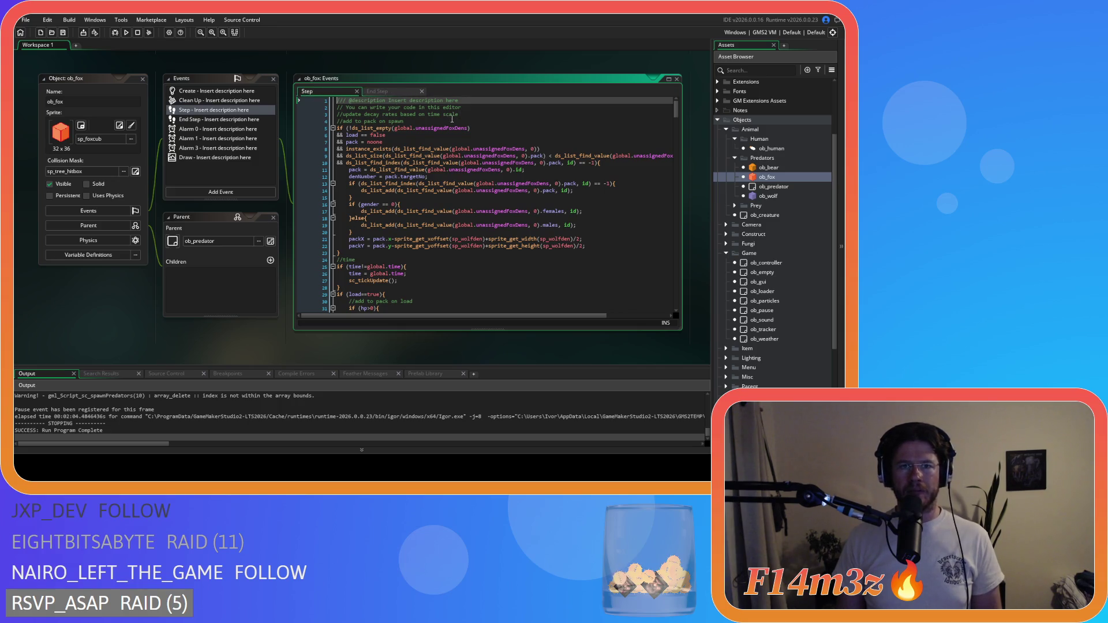
Paste the ob_loader check at line 4 of ob_fox's Step code, indent the body, and save
left_click(482, 114)
key("Return")
type("if (!instance_exists(ob_loader)){")
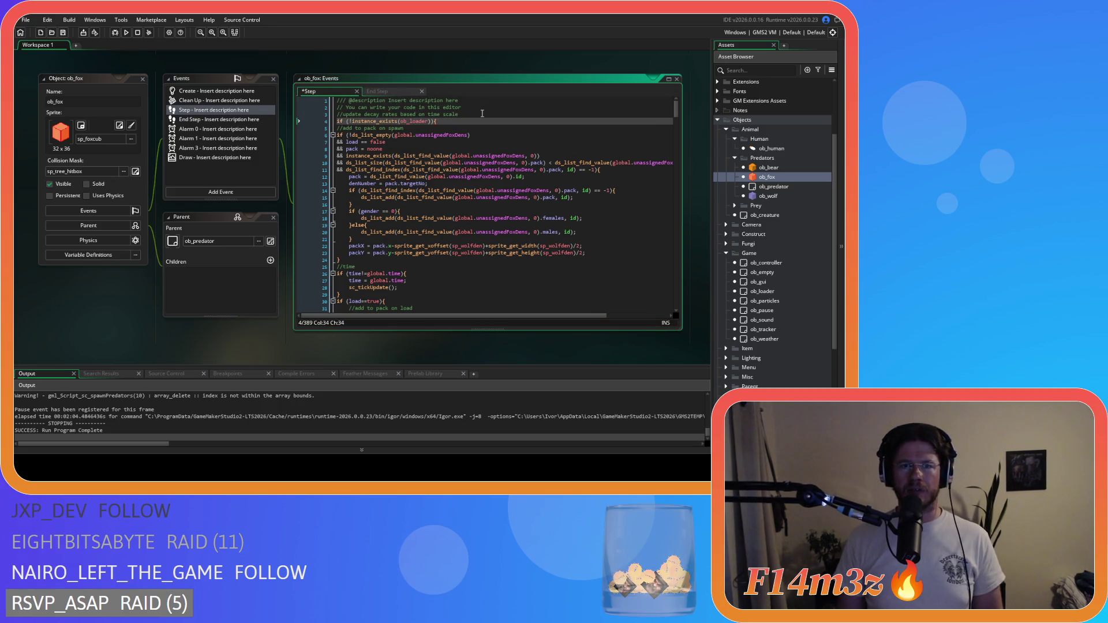
mouse_move(677, 116)
left_mouse_down()
mouse_move(647, 220)
mouse_move(594, 326)
left_mouse_up()
left_click(399, 303)
mouse_move(349, 293)
left_mouse_down()
mouse_move(329, 93)
mouse_move(315, 52)
mouse_move(331, 46)
mouse_move(314, 38)
mouse_move(300, 127)
left_mouse_up()
key("Tab")
key("ctrl+s")
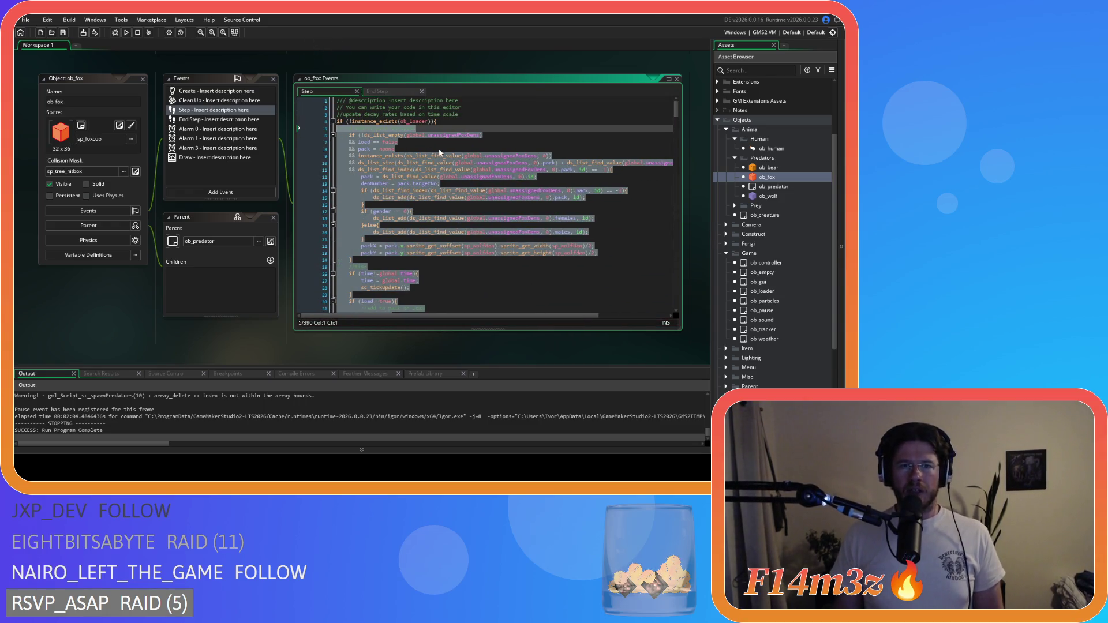
Fold and unfold the new block on line 4 to confirm it wraps the code
left_click(435, 152)
left_click(368, 121)
left_click(333, 121)
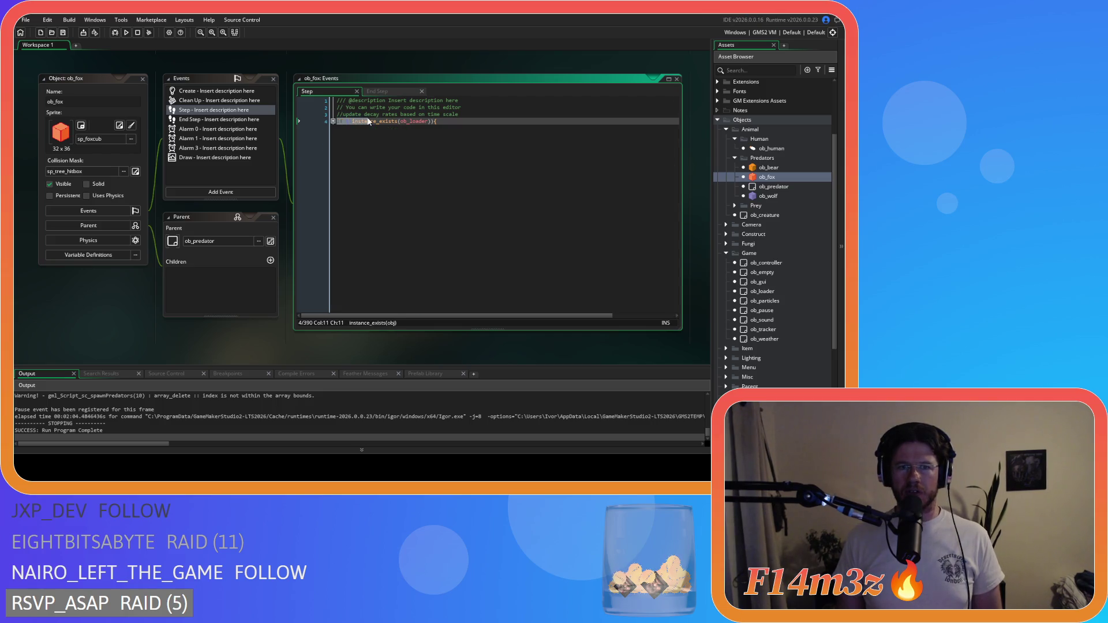
left_click(334, 121)
left_click(437, 121)
left_click(454, 122)
Wrap ob_wolf's Step code in the same ob_loader check and indent its body
double_click(762, 195)
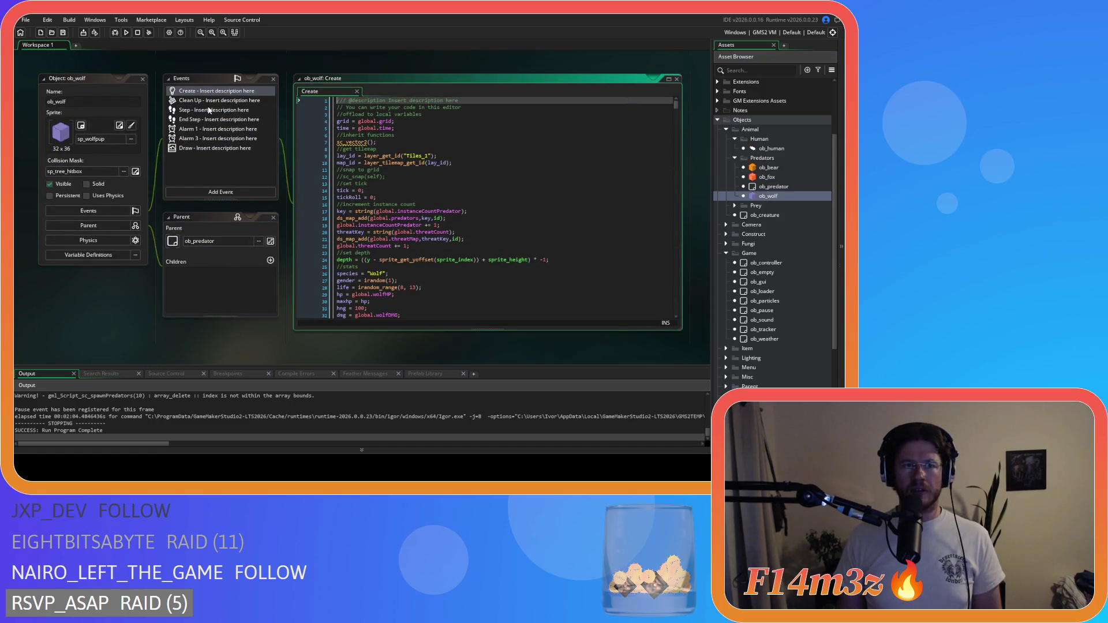
left_click(209, 110)
left_click(238, 119)
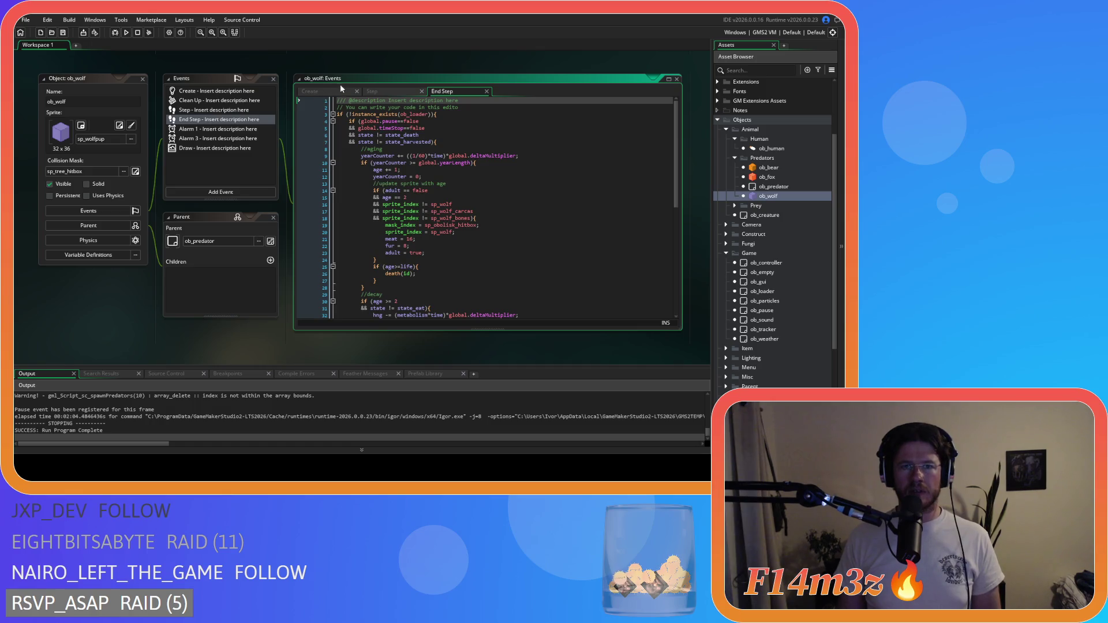
left_click(383, 91)
left_click(460, 114)
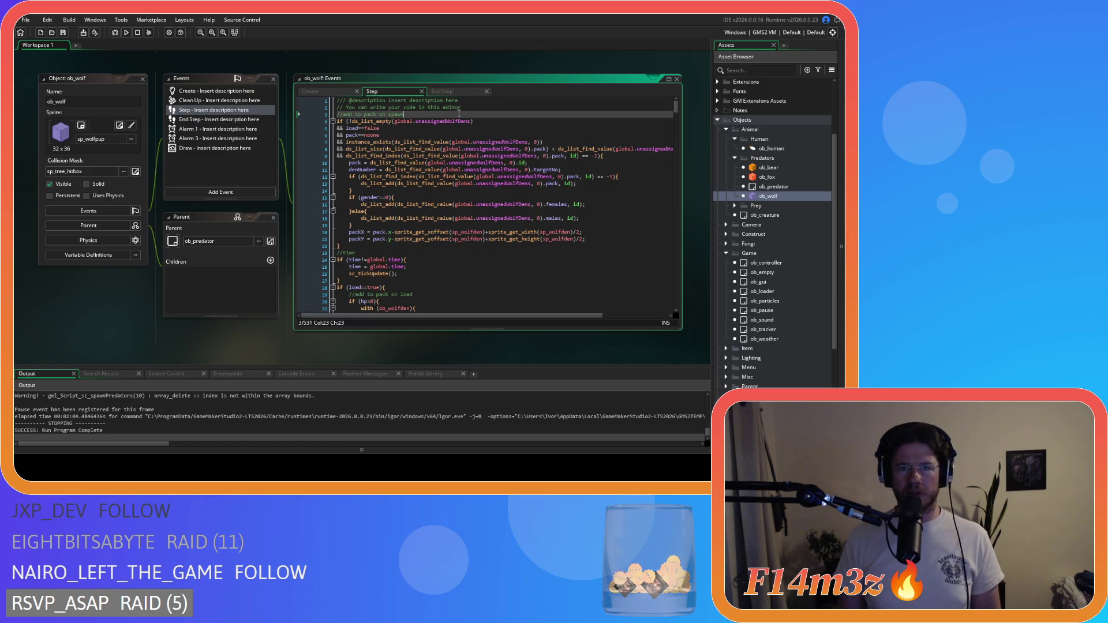
key("Return")
type("if (!instance_exists(ob_loader)){")
mouse_move(341, 128)
left_mouse_down()
mouse_move(375, 132)
mouse_move(462, 312)
mouse_move(495, 331)
mouse_move(484, 367)
mouse_move(462, 362)
mouse_move(500, 361)
mouse_move(473, 352)
left_mouse_up()
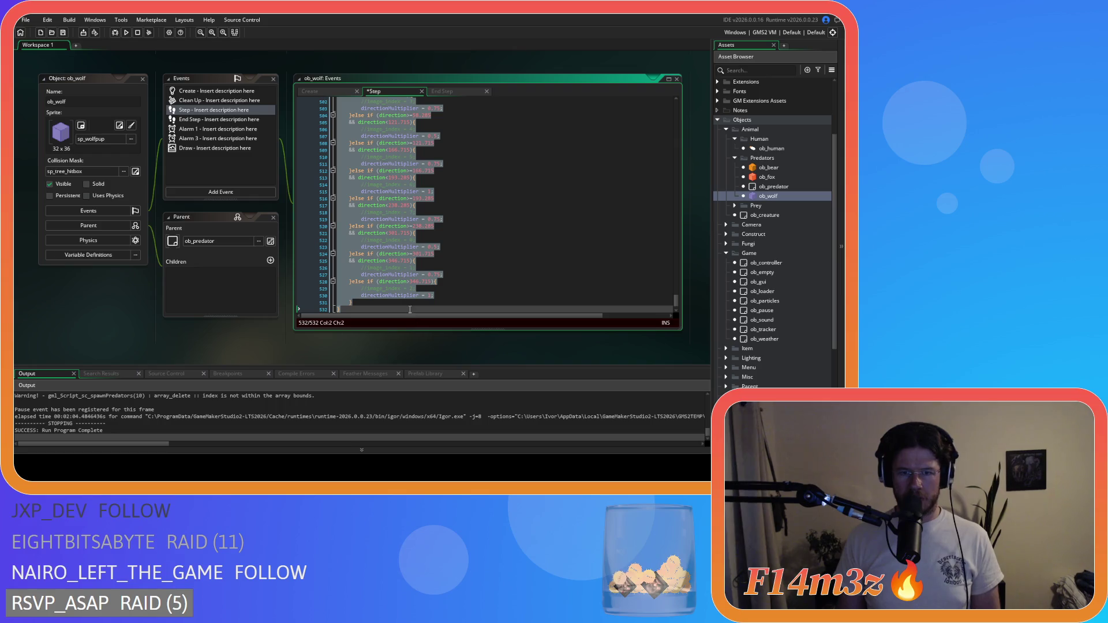
key("Tab")
left_click(409, 309)
key("Return")
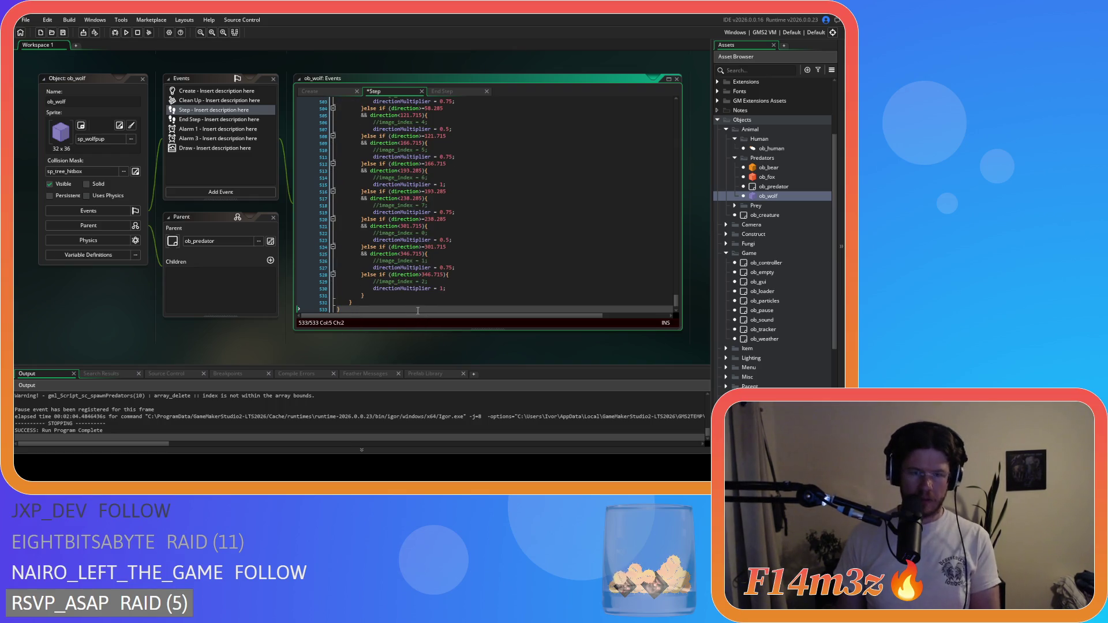
left_click(734, 207)
double_click(769, 215)
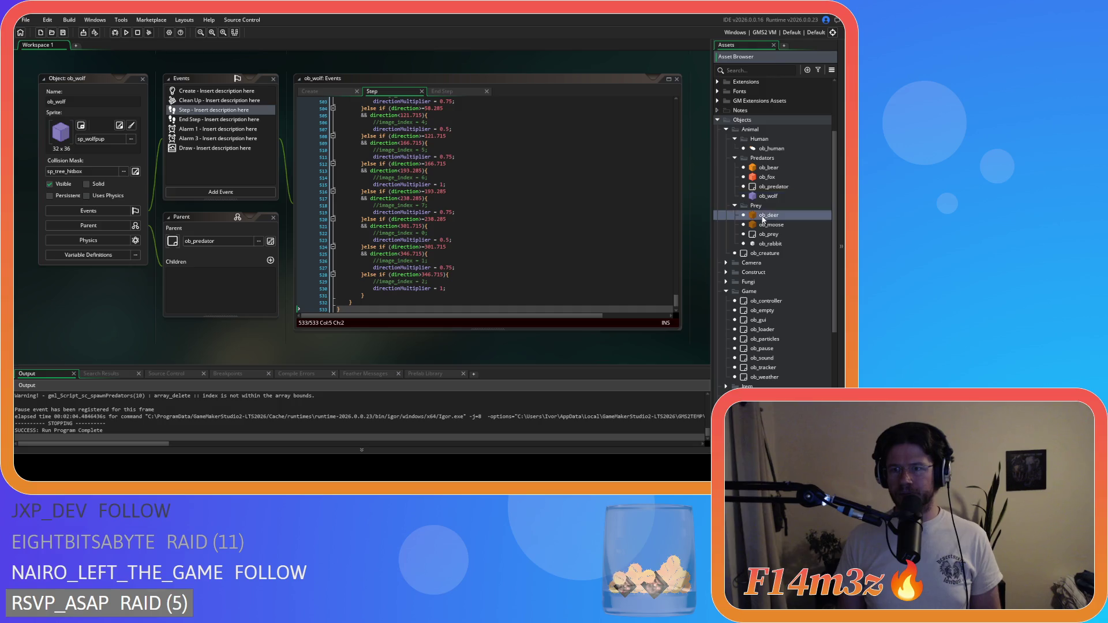
Paste the ob_loader check at line 3 of ob_human's Step code, indent the body, and save
left_click(771, 149)
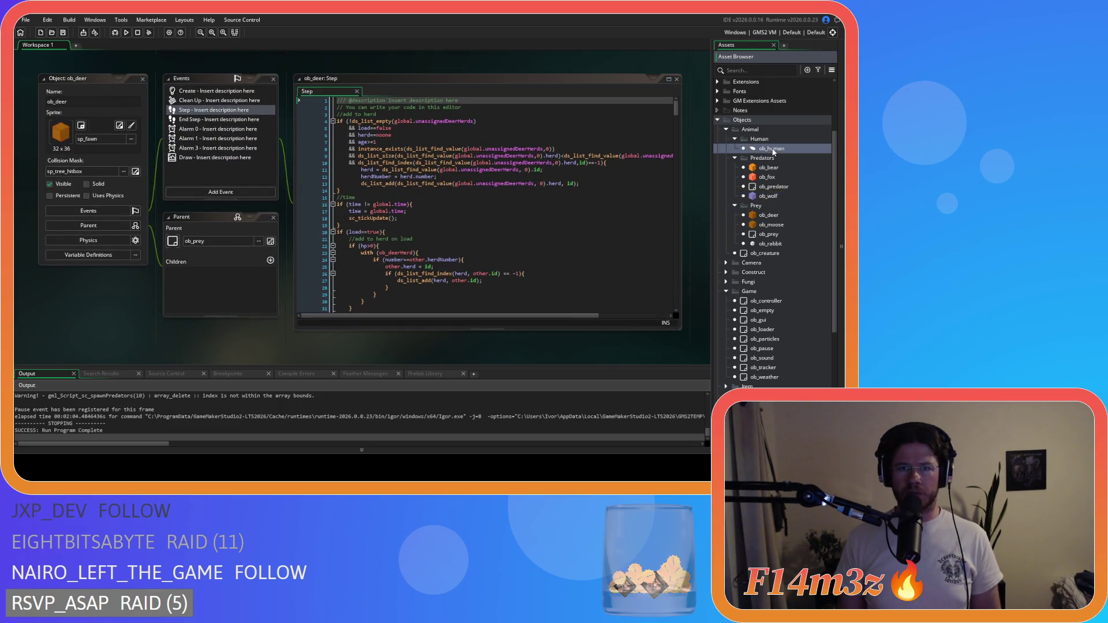
double_click(773, 150)
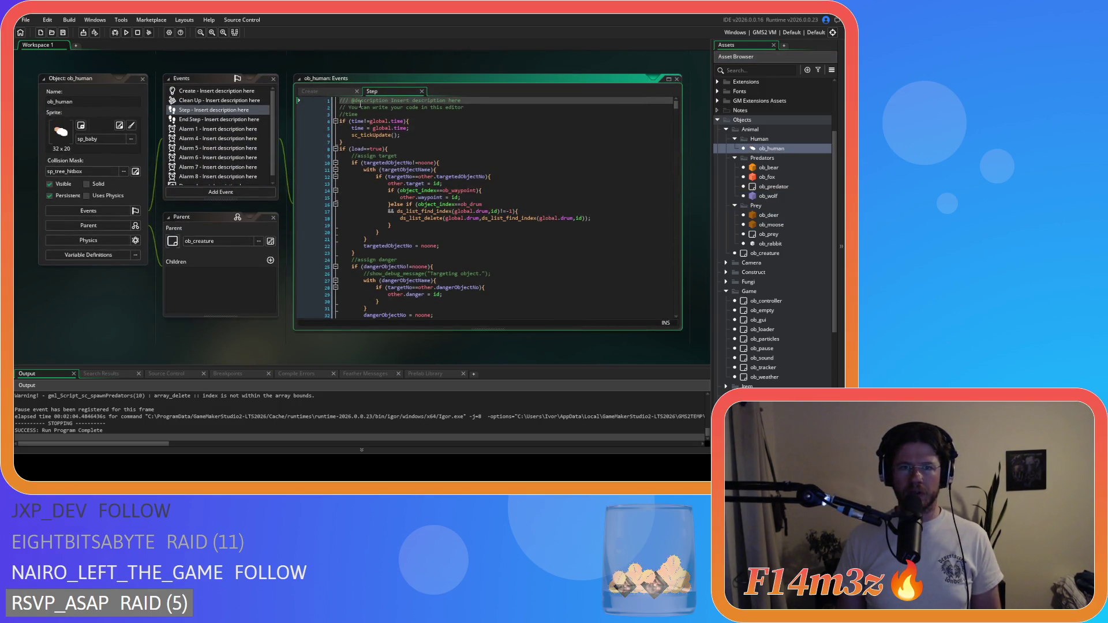
double_click(220, 119)
left_click(392, 93)
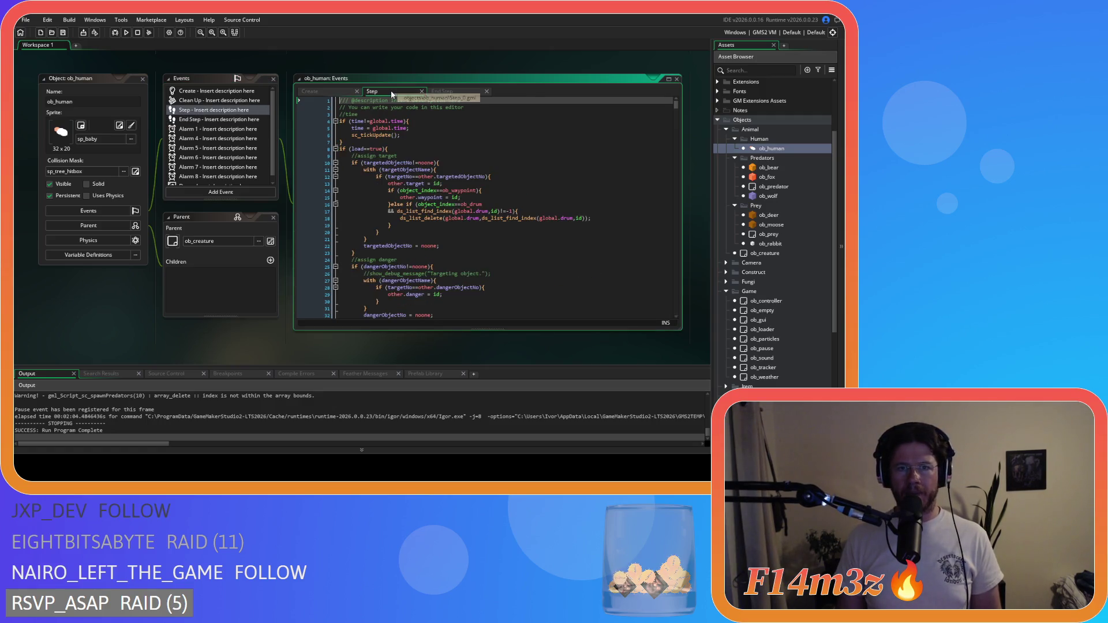
left_click(490, 105)
key("Return")
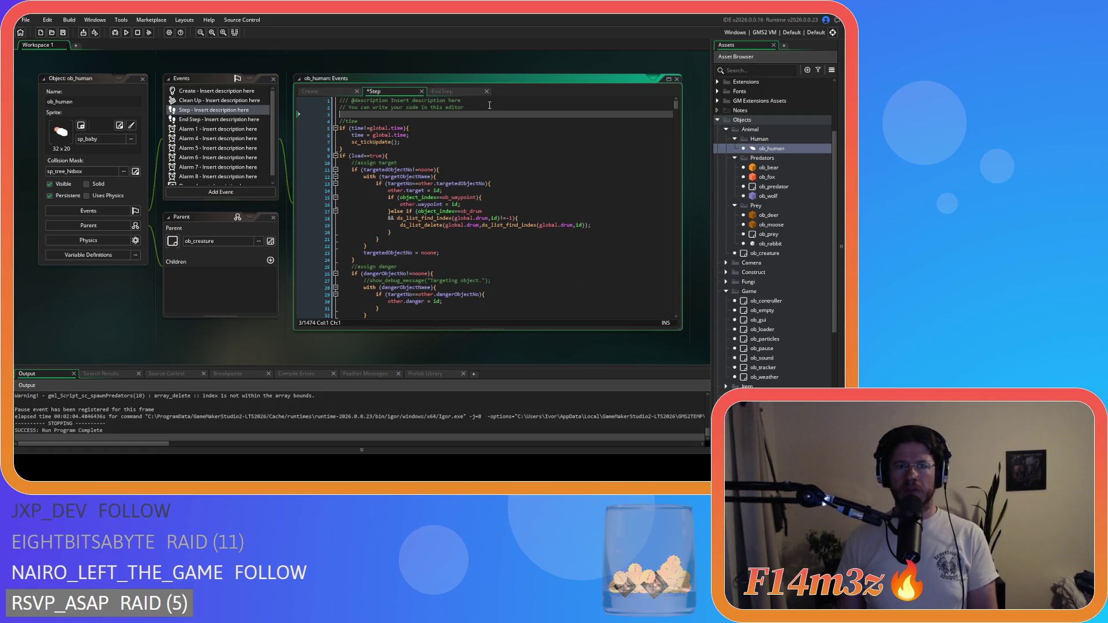
type("if (!instance_exists(ob_loader)){")
mouse_move(340, 121)
left_mouse_down()
mouse_move(502, 347)
mouse_move(478, 345)
mouse_move(528, 357)
mouse_move(475, 351)
mouse_move(535, 348)
mouse_move(440, 351)
mouse_move(484, 353)
left_mouse_up()
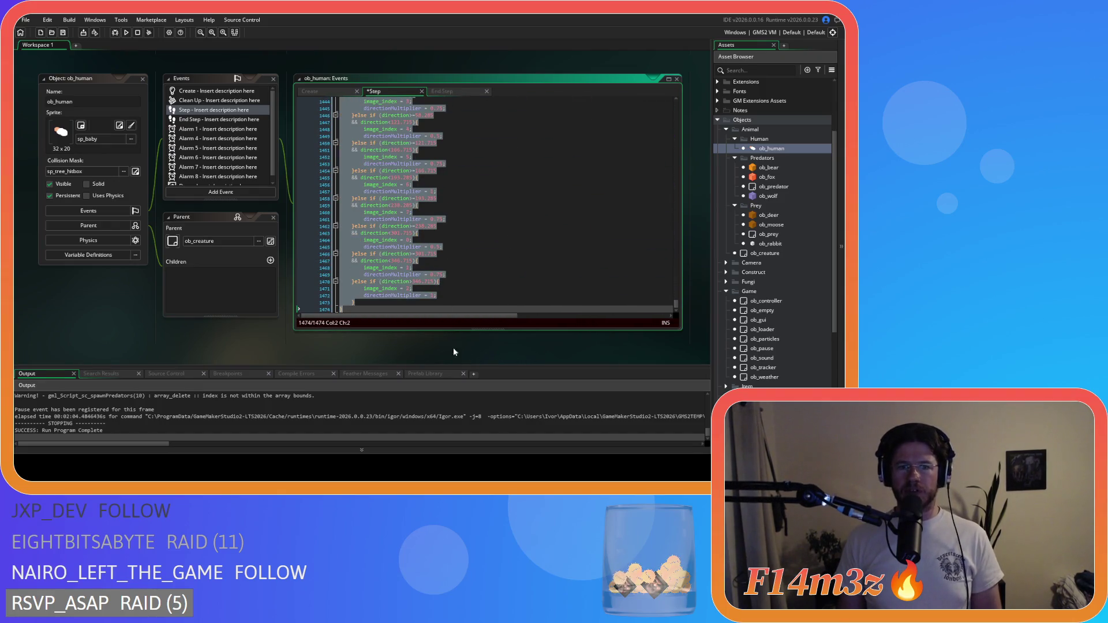
key("Tab")
key("Return")
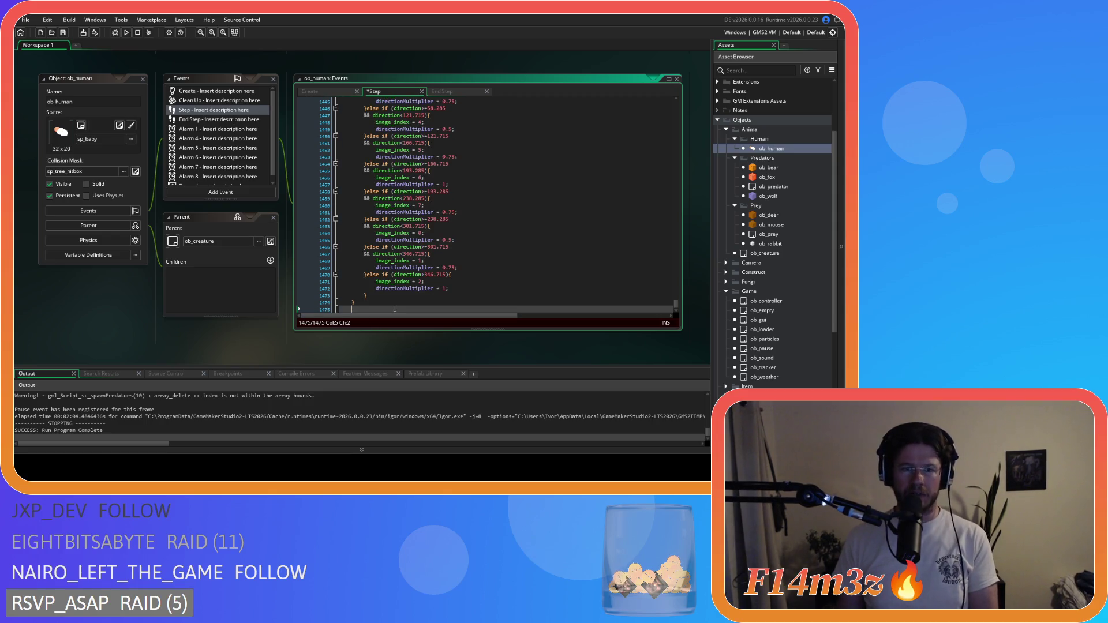
key("ctrl+s")
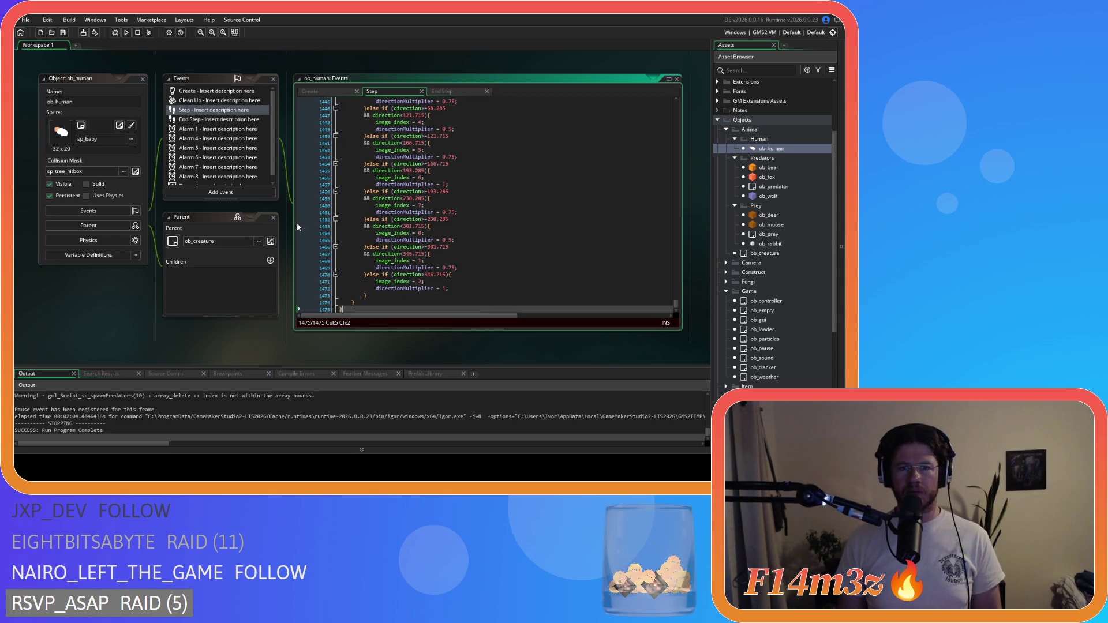
Review the new condition in ob_human's code, then close its editor windows
left_click_drag(676, 304, 670, 84)
left_click(495, 115)
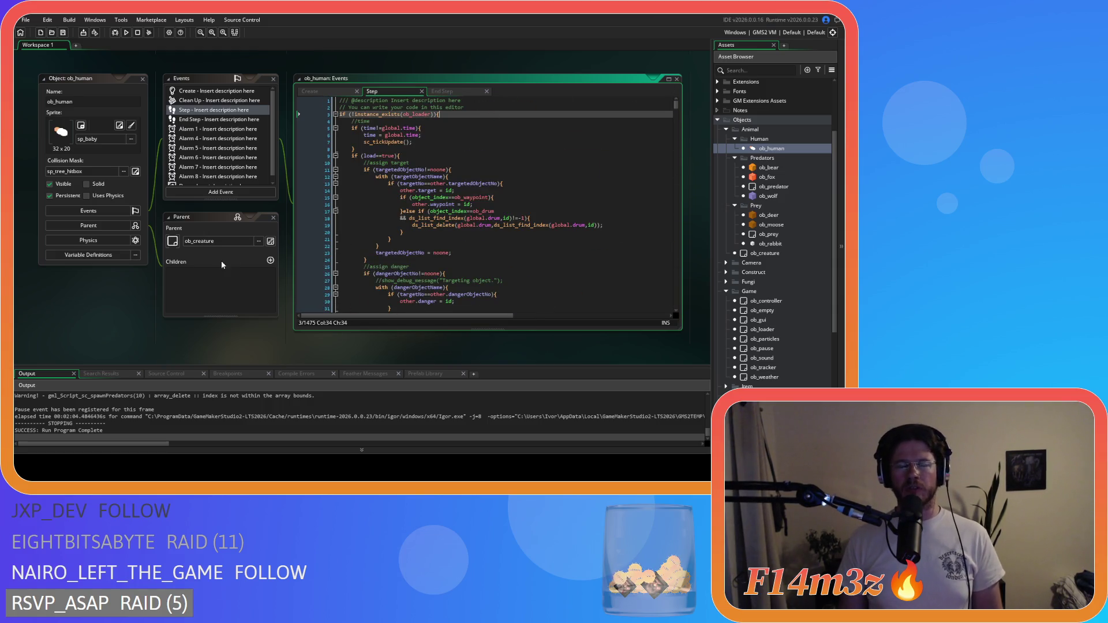
scroll(263, 248, "up", 4)
scroll(272, 247, "up", 1)
scroll(285, 248, "down", 1)
scroll(282, 265, "up", 1)
scroll(286, 271, "down", 2)
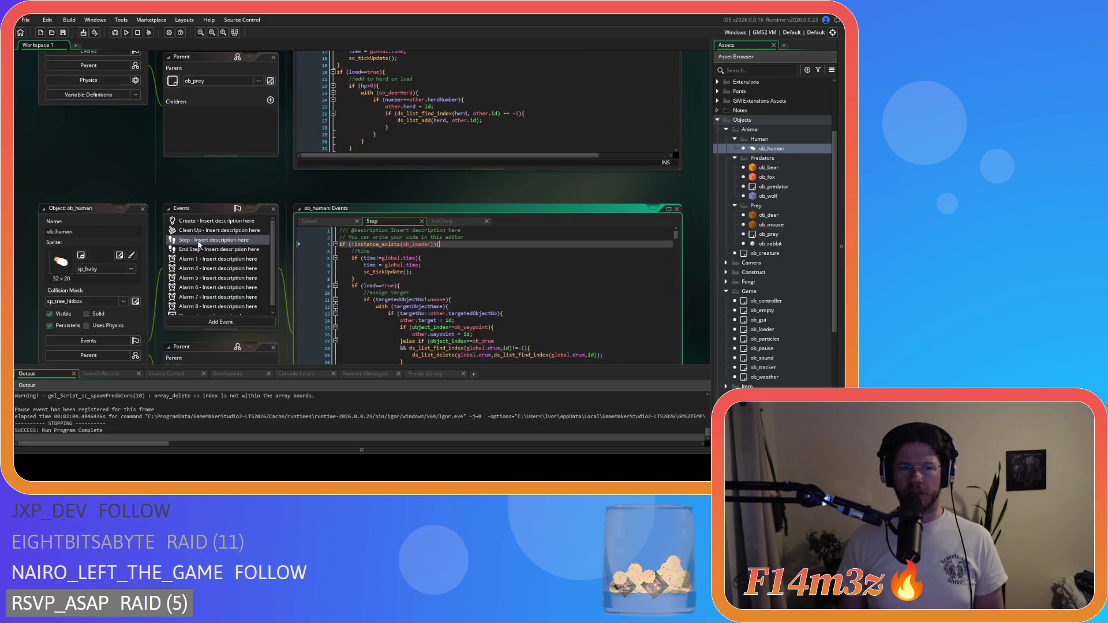
left_click(141, 208)
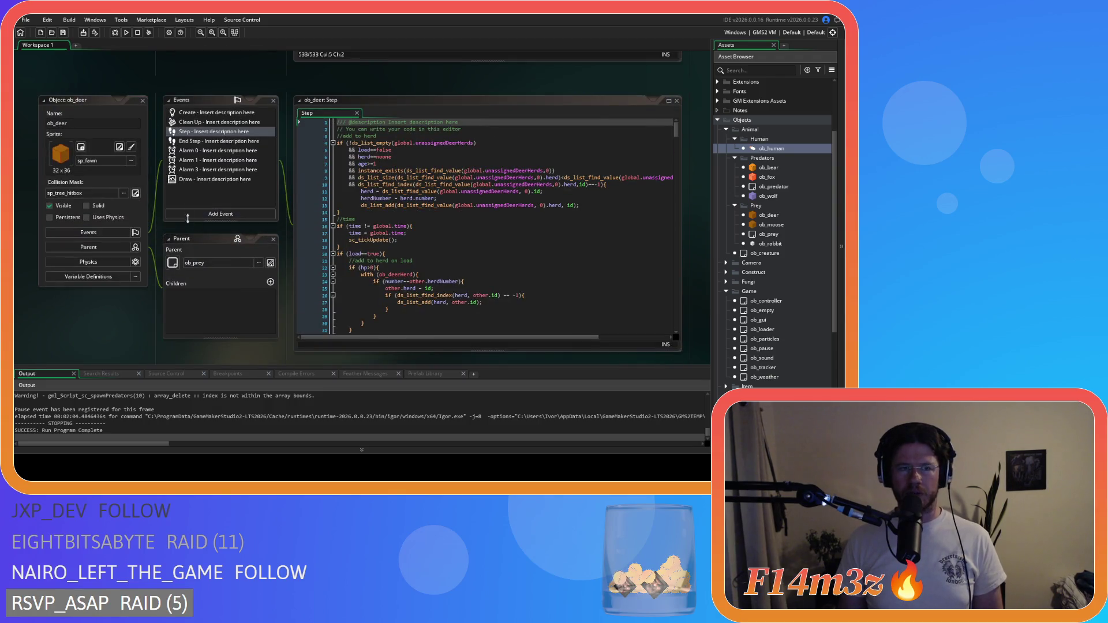
scroll(156, 138, "up", 2)
scroll(161, 130, "down", 2)
scroll(171, 117, "up", 1)
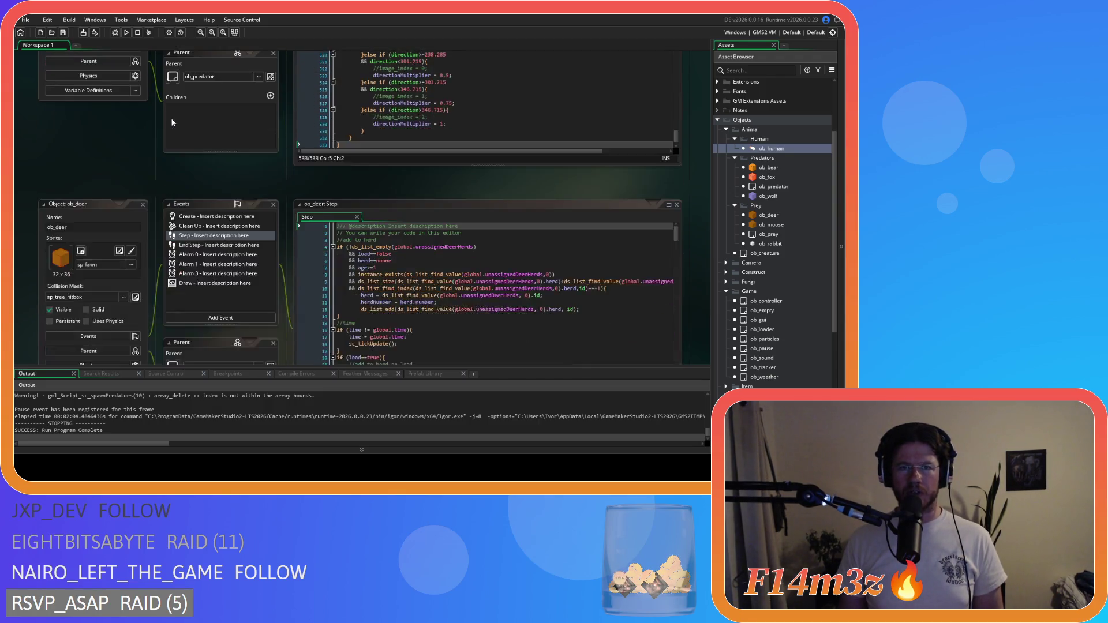
scroll(195, 126, "down", 1)
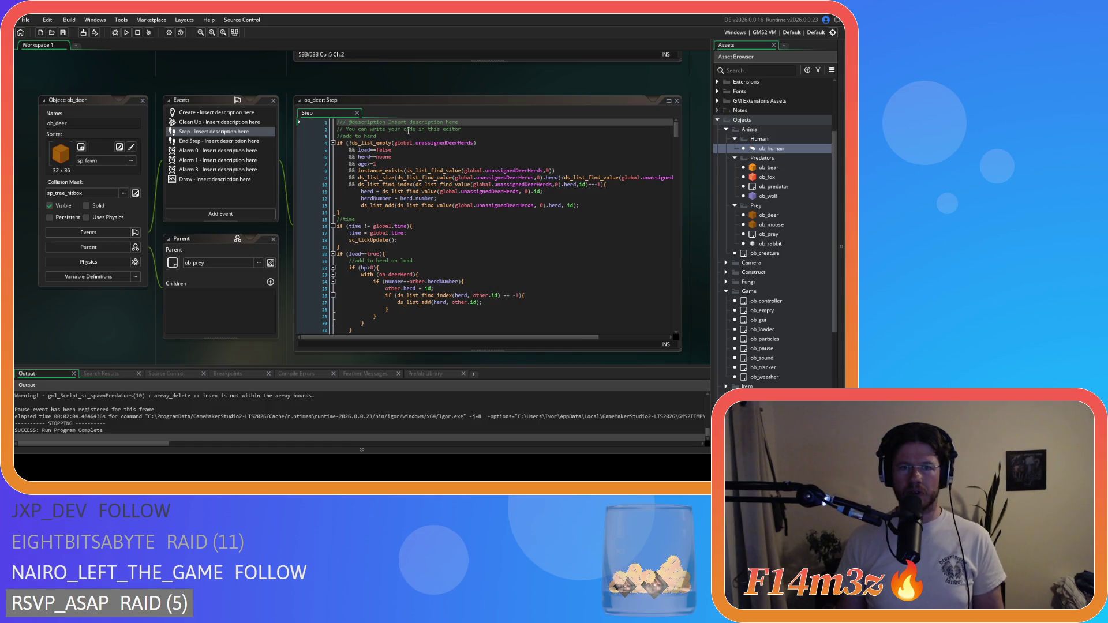
Wrap ob_deer's Step code in the check, close it with }, and save
left_click(481, 131)
key("Return")
type("if (!instance_exists(ob_loader)){")
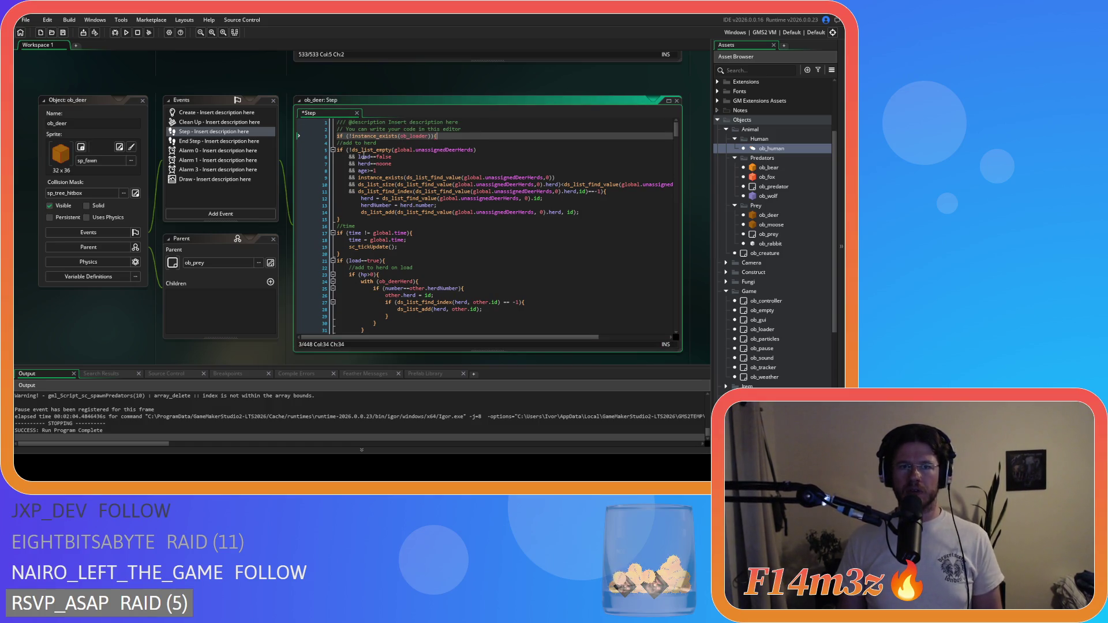
mouse_move(482, 134)
left_mouse_down()
mouse_move(560, 355)
mouse_move(548, 376)
mouse_move(467, 386)
left_mouse_up()
key("Tab")
left_click(402, 332)
type("}")
key("Return")
key("ctrl+s")
left_click(785, 225)
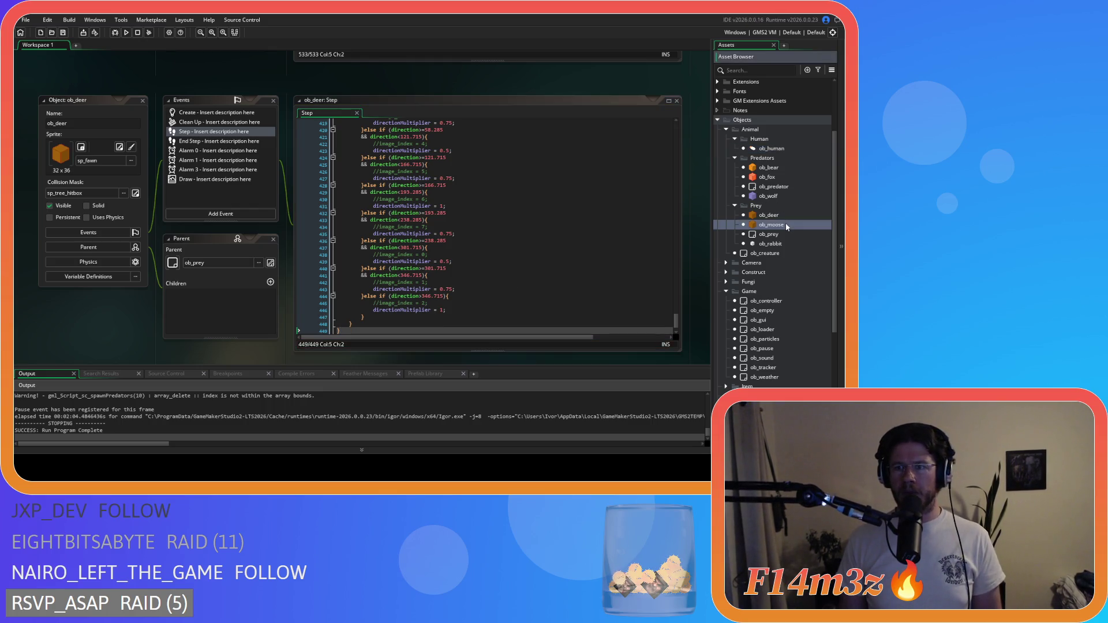
double_click(787, 225)
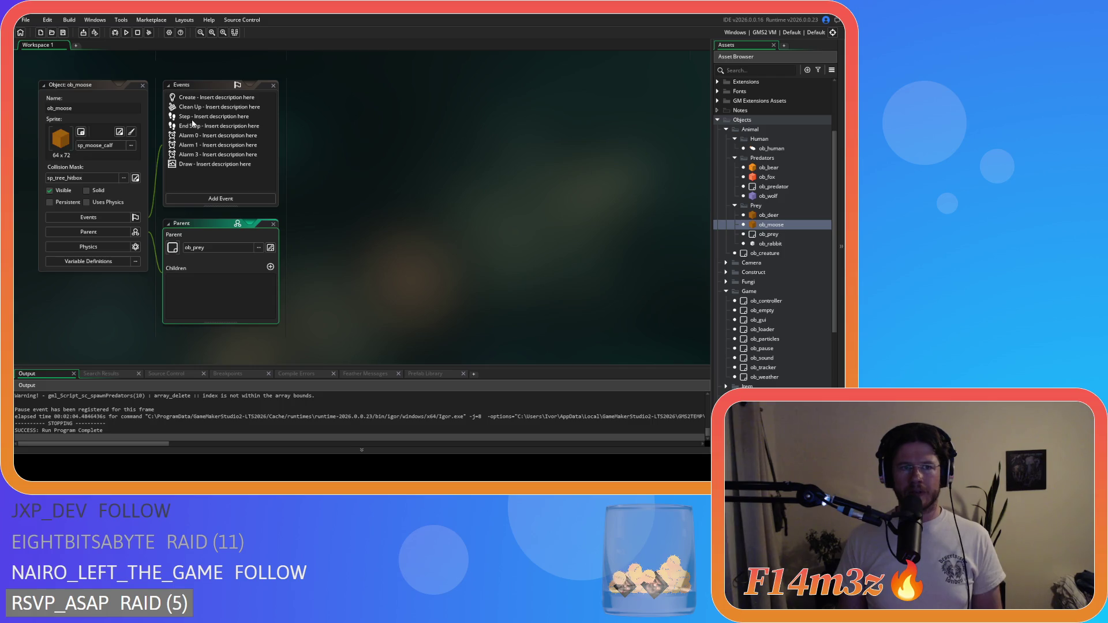
Paste the ob_loader check into ob_moose's Step code, indent the body, close it, and save
double_click(194, 125)
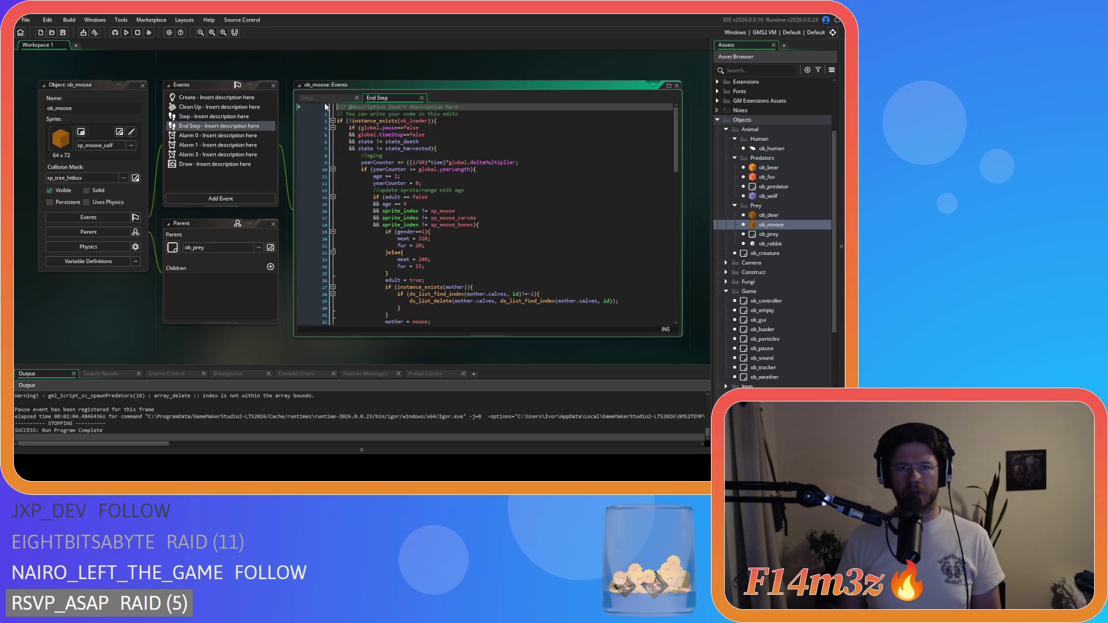
left_click(329, 99)
left_click(339, 120)
key("ctrl+v")
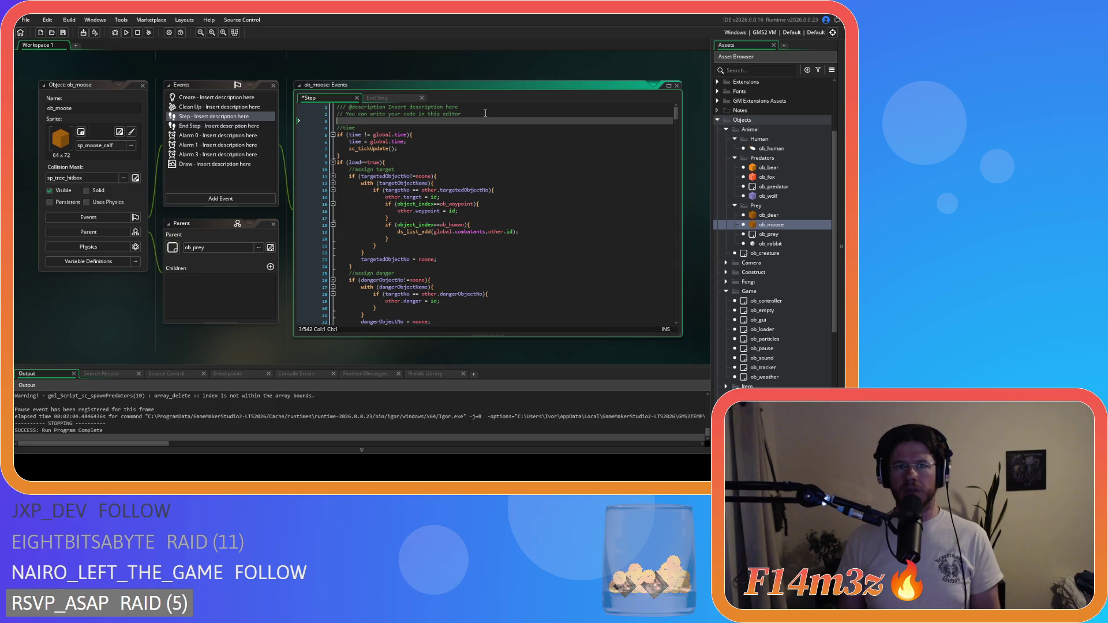
mouse_move(340, 129)
left_mouse_down()
mouse_move(508, 289)
mouse_move(499, 360)
mouse_move(415, 359)
mouse_move(480, 348)
mouse_move(461, 368)
left_mouse_up()
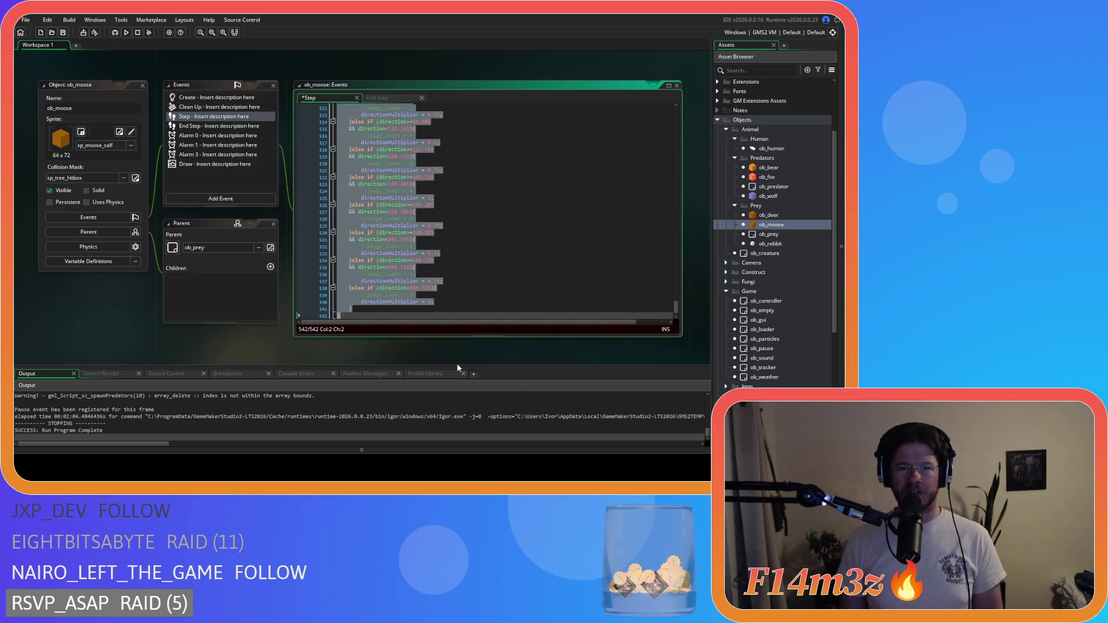
key("Tab")
left_click(382, 316)
key("Return")
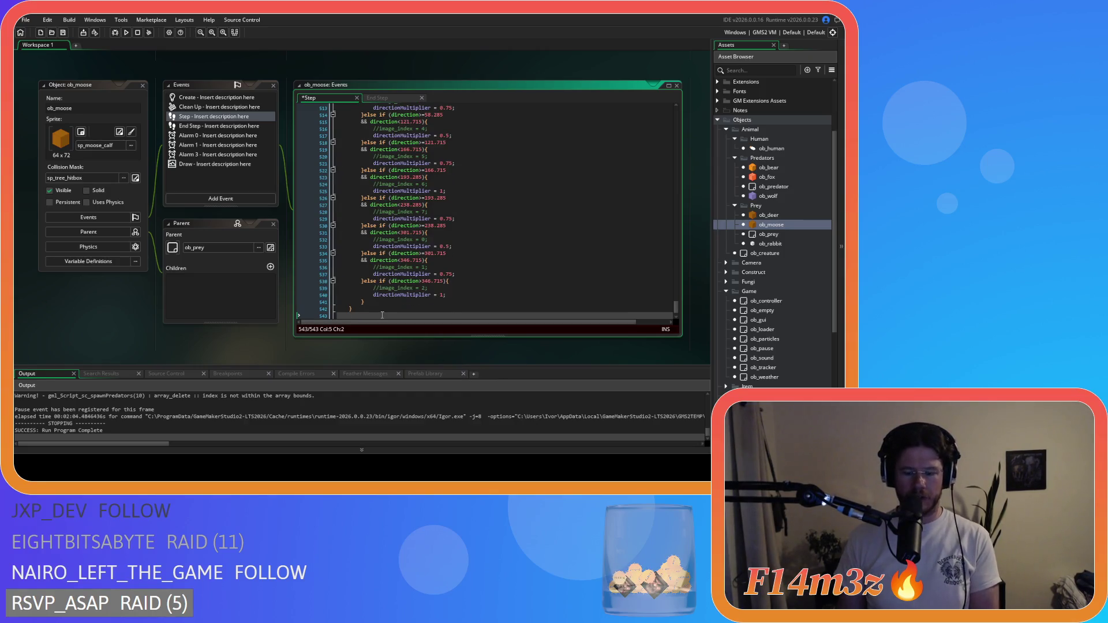
key("ctrl+s")
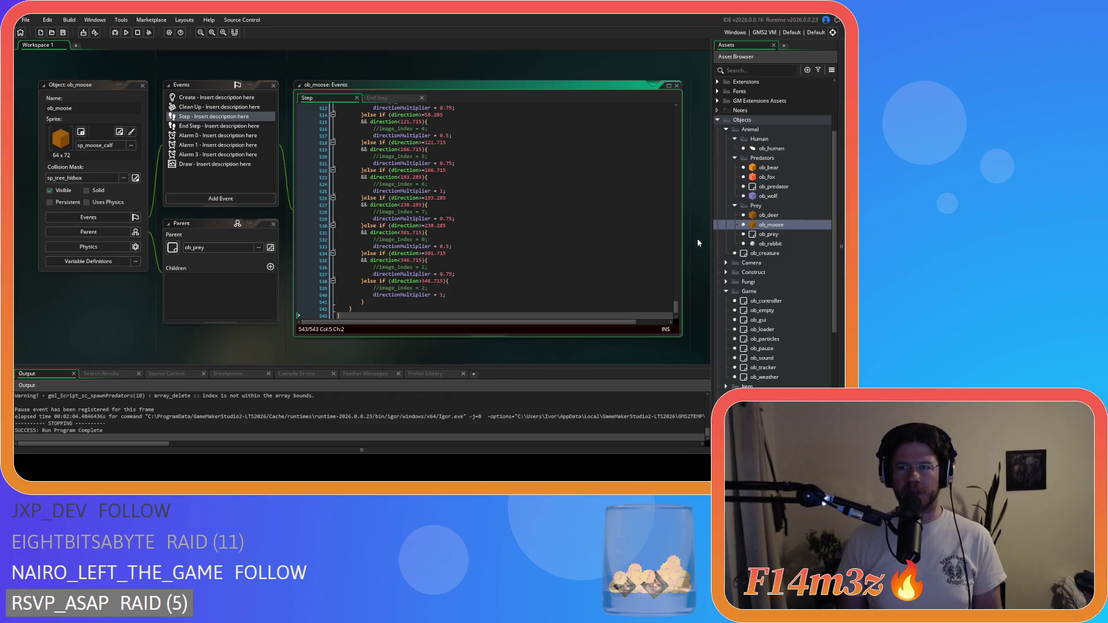
Insert the if (!instance_exists(ob_loader)){ line at the top of ob_rabbit's Step code
double_click(771, 244)
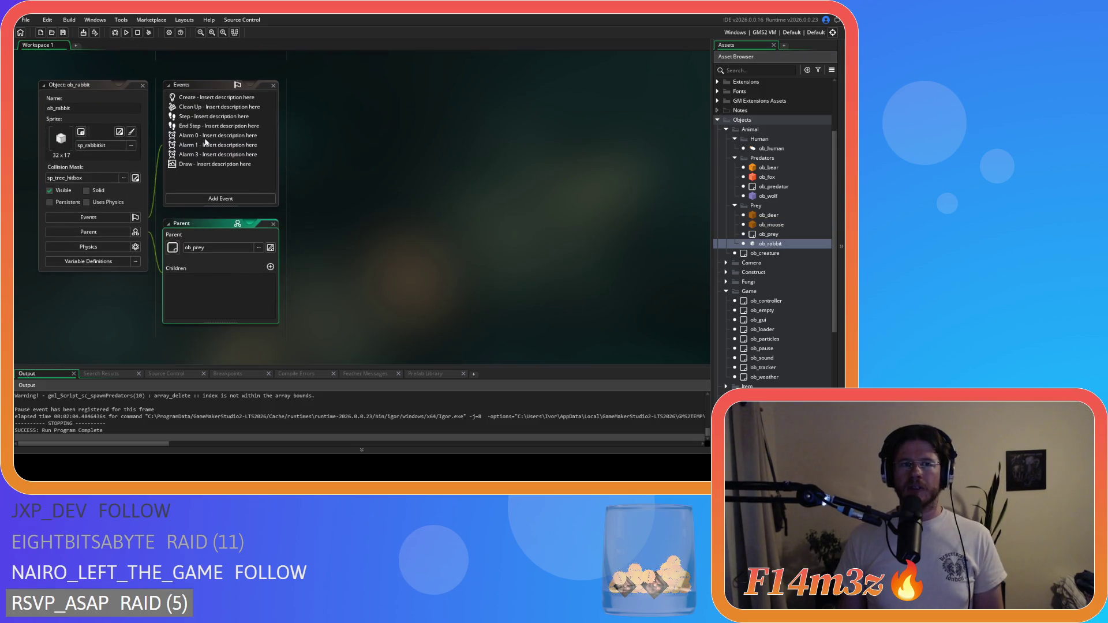
double_click(212, 126)
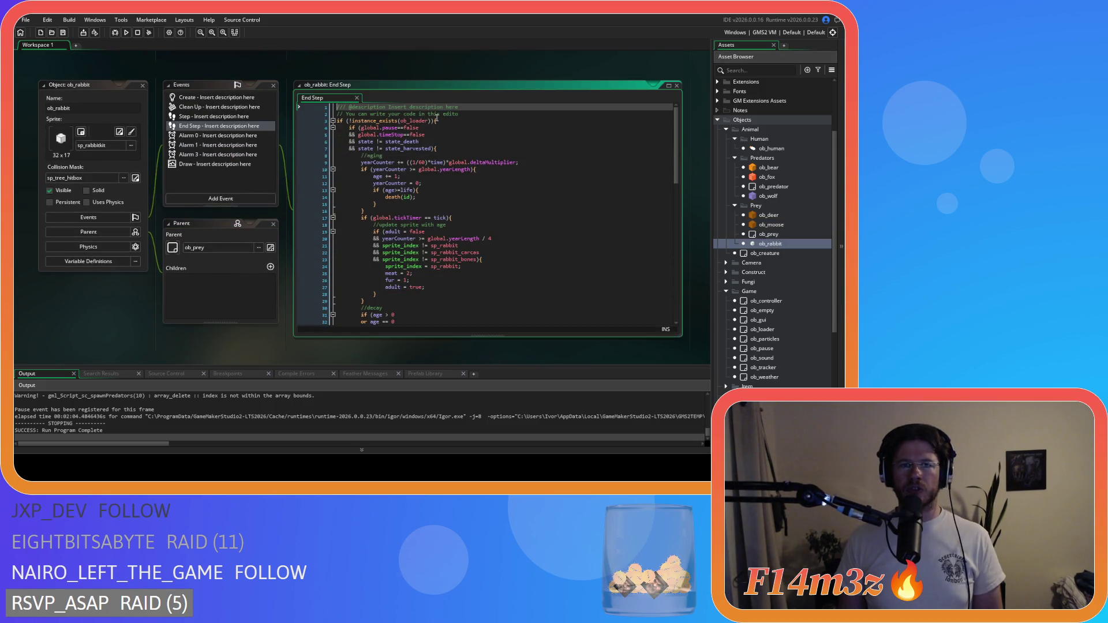
double_click(221, 115)
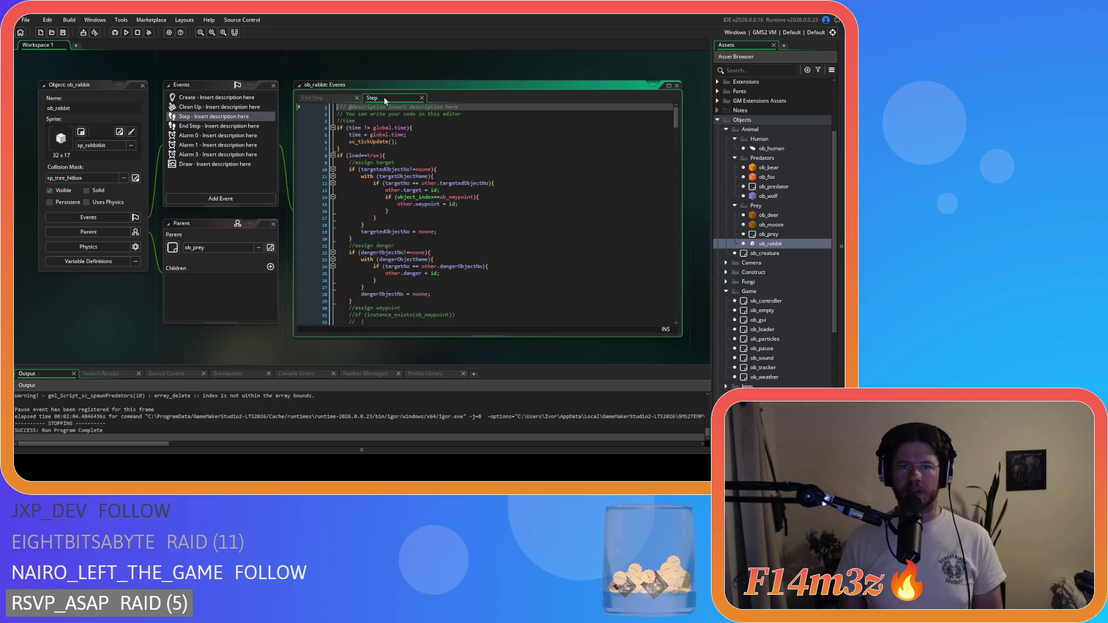
left_click(486, 114)
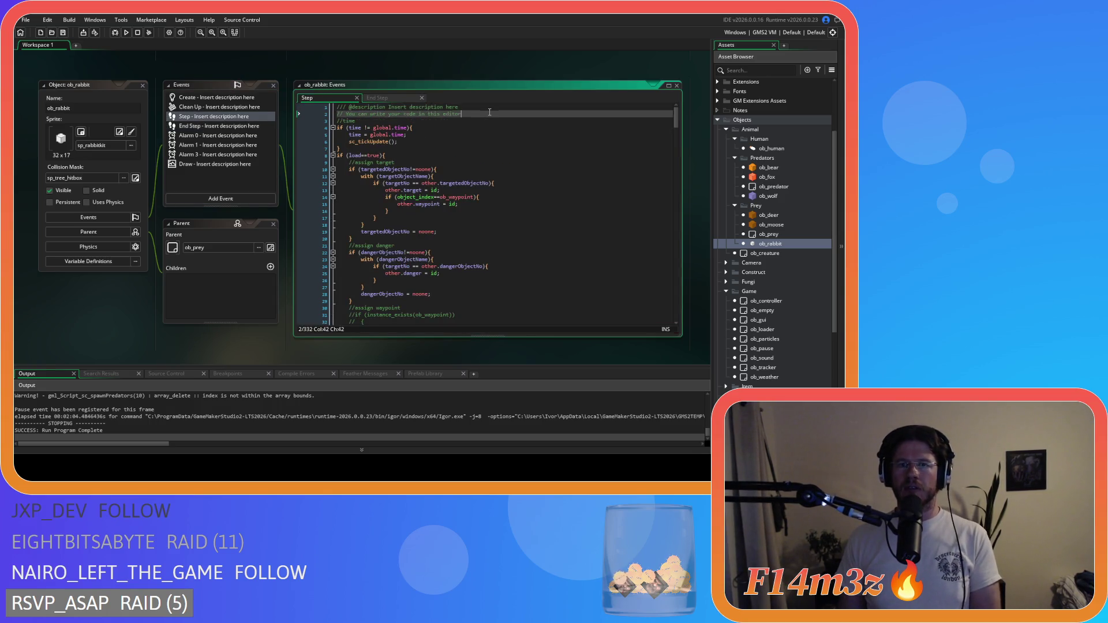
key("Return")
key("ctrl+v")
Indent the rabbit Step body, add the closing brace, save, and run the game with F5
mouse_move(346, 134)
left_mouse_down()
mouse_move(376, 173)
mouse_move(413, 363)
mouse_move(467, 366)
left_mouse_up()
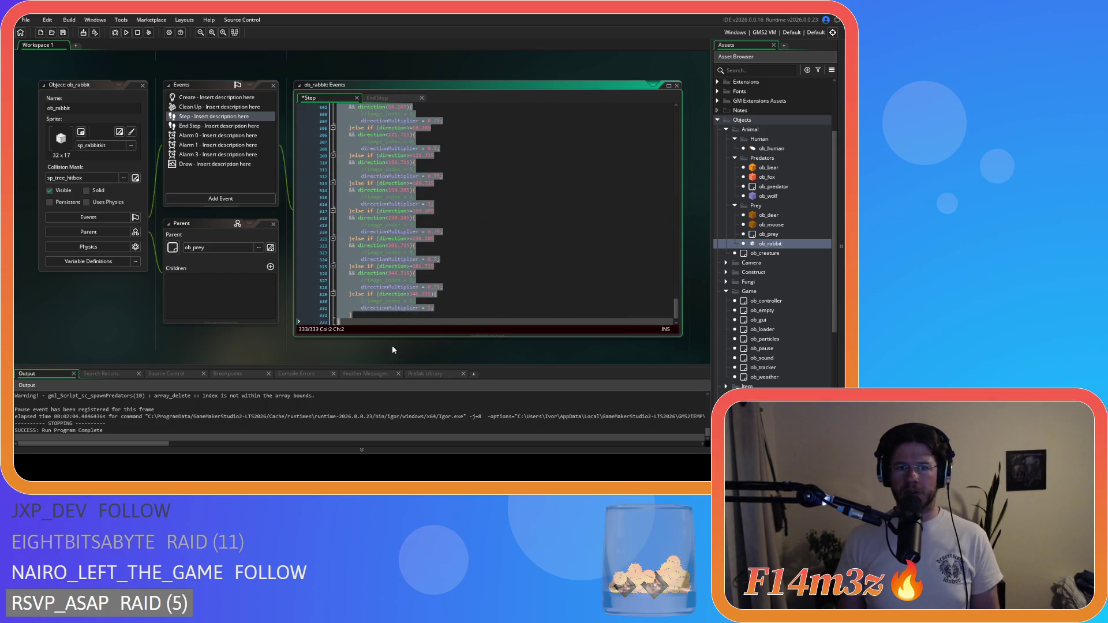
key("Tab")
left_click(392, 322)
key("Return")
key("ctrl+s")
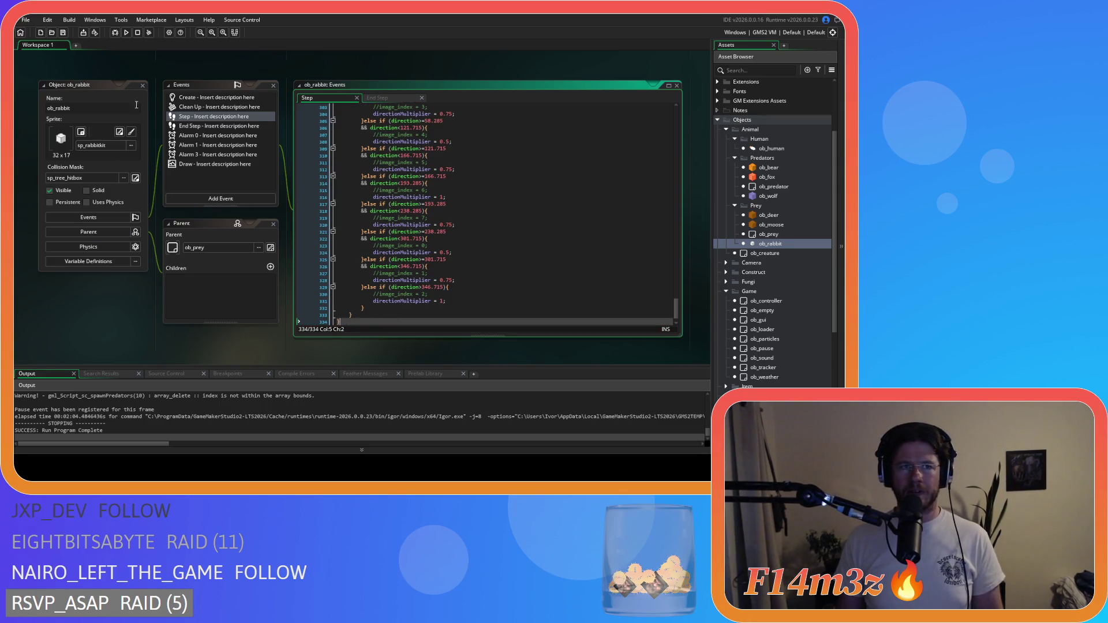
left_click(109, 66)
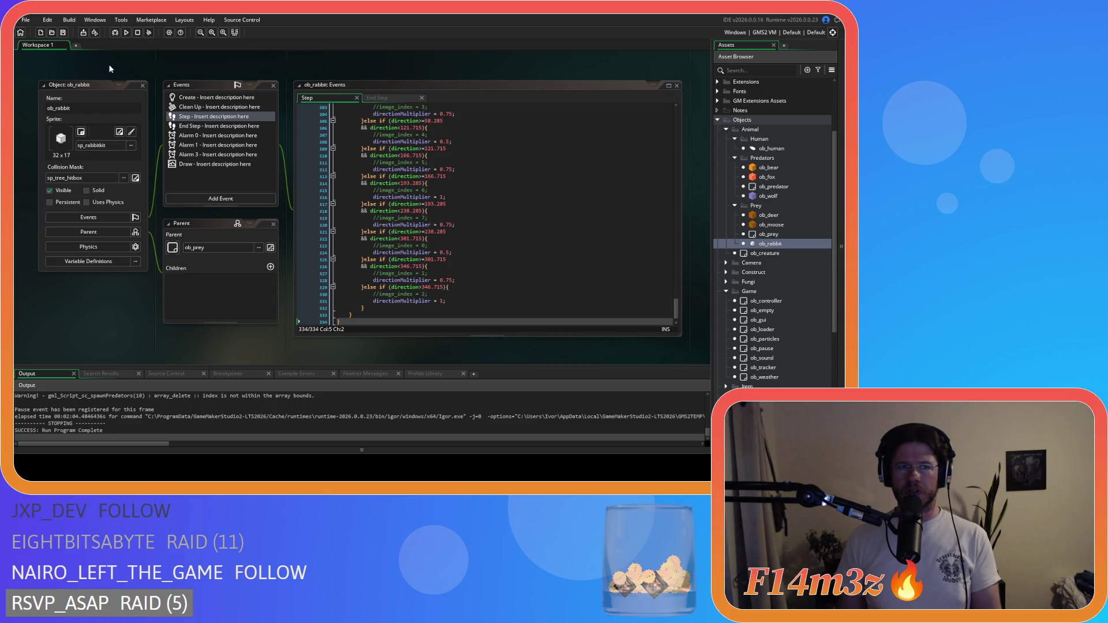
key("F5")
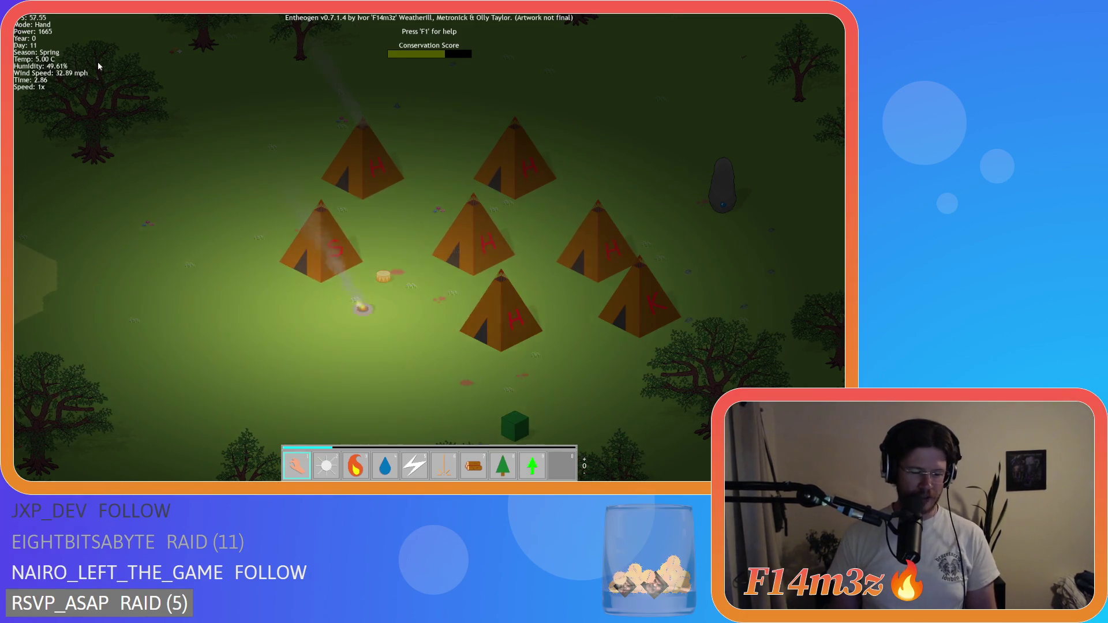
Zoom and pan across the forest to survey the villagers around the camp
scroll(99, 61, "down", 3)
scroll(102, 54, "up", 3)
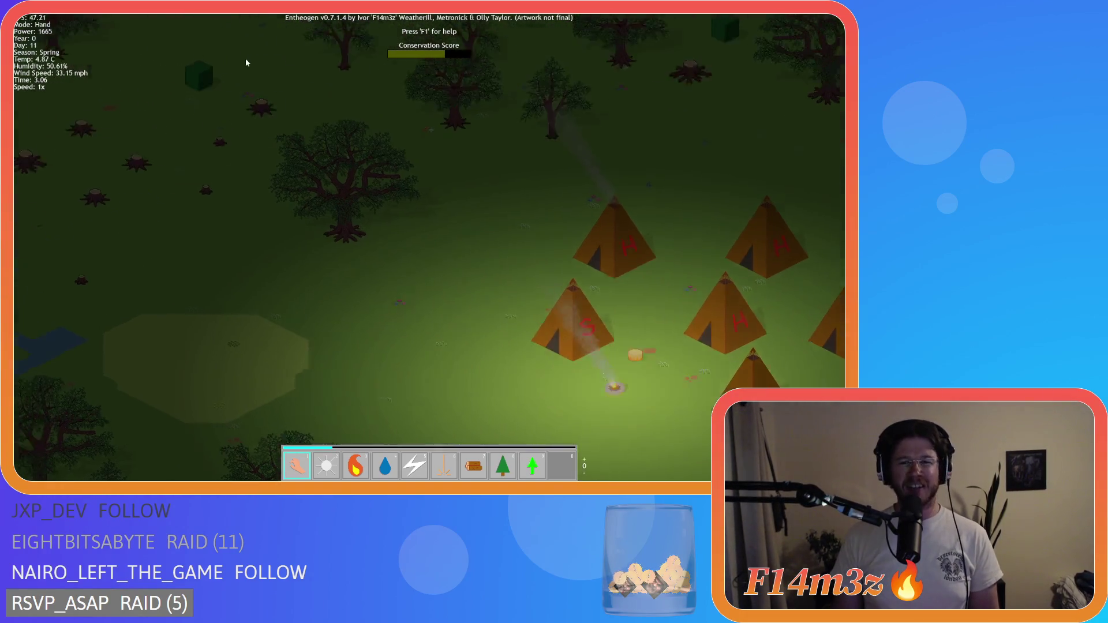
scroll(247, 62, "down", 3)
scroll(248, 62, "up", 3)
scroll(248, 62, "down", 3)
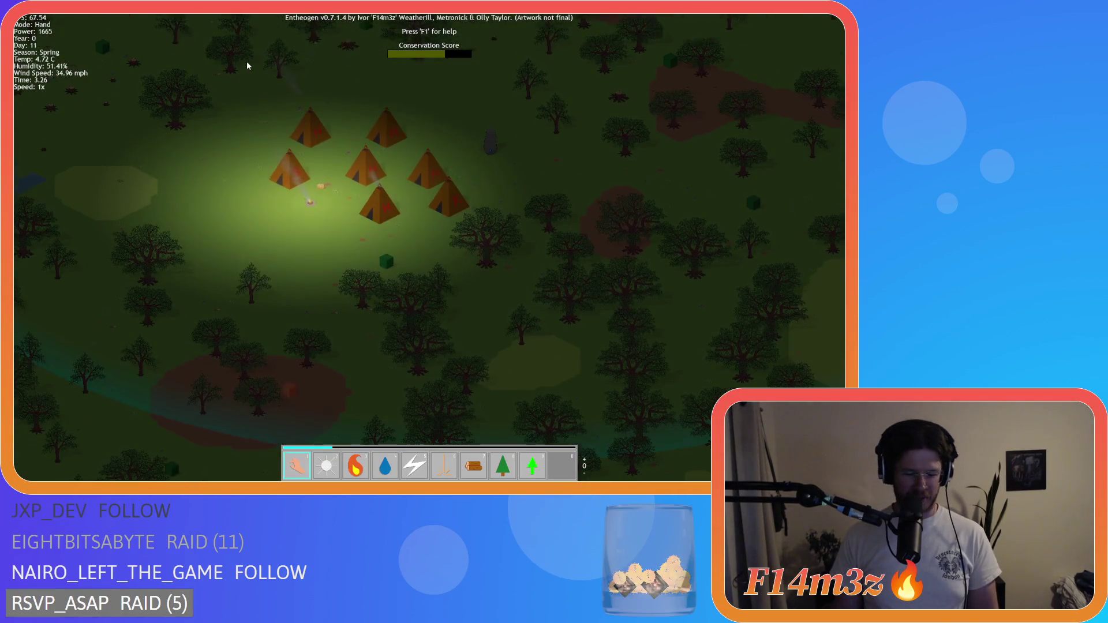
key("Up")
key("Left")
key("Up")
key("Left")
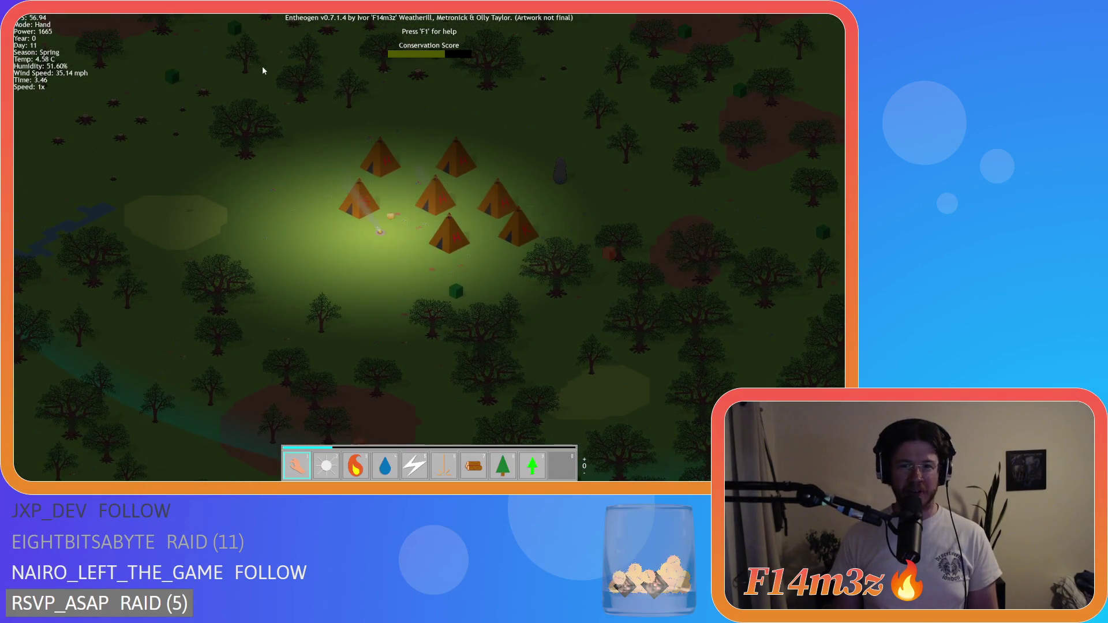
scroll(263, 69, "up", 3)
scroll(263, 69, "down", 3)
scroll(263, 69, "up", 3)
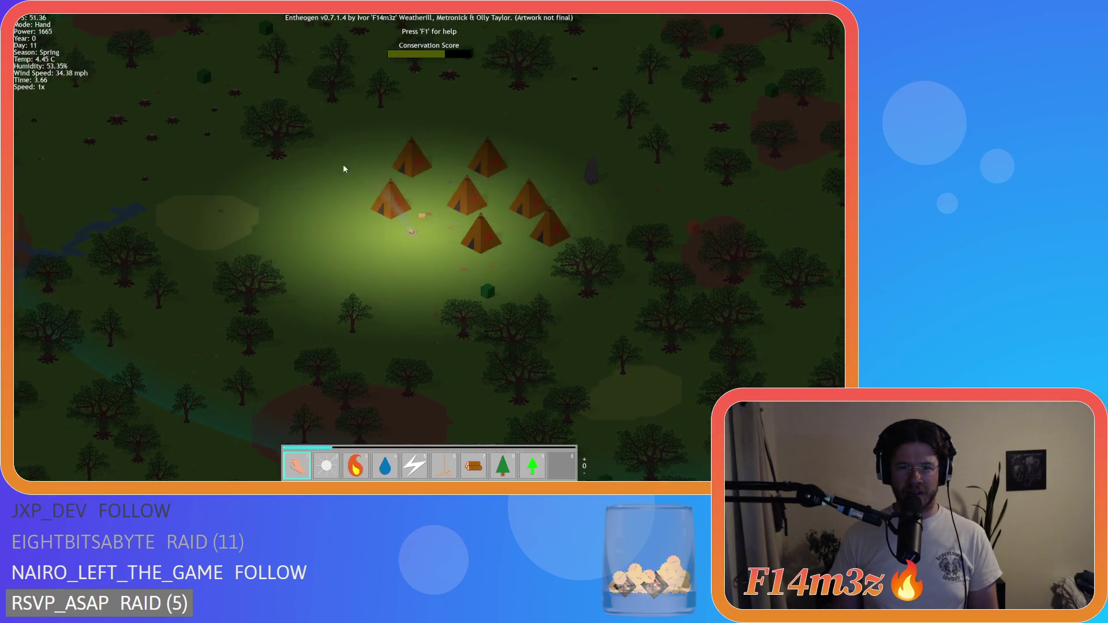
scroll(428, 254, "down", 2)
scroll(437, 272, "up", 2)
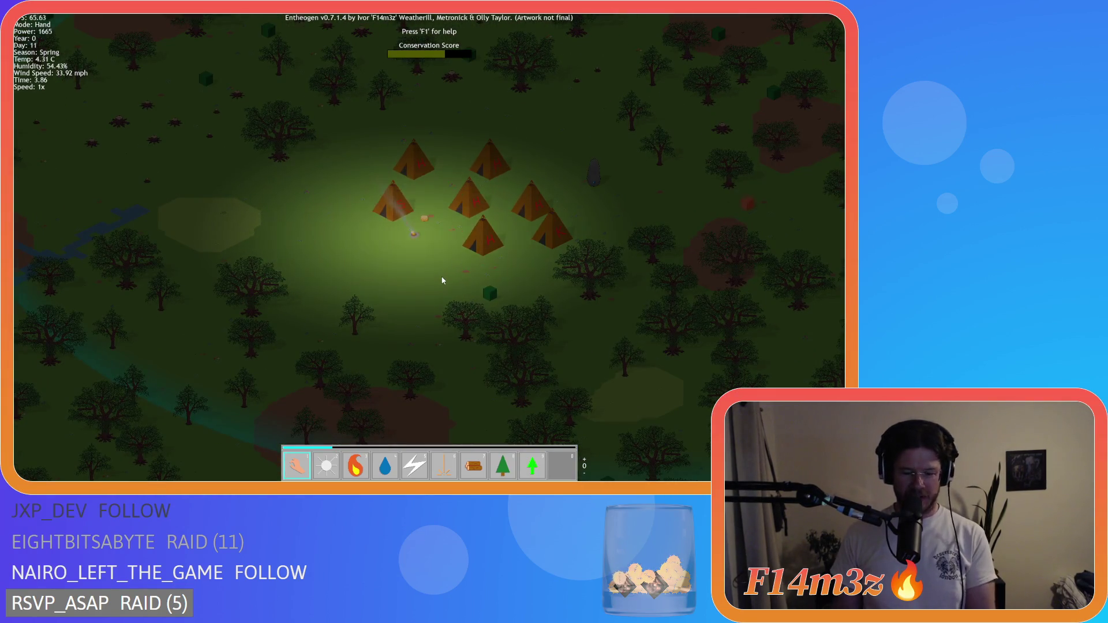
Speed the game up to 8x and watch the village
key("plus")
key("plus")
key("plus")
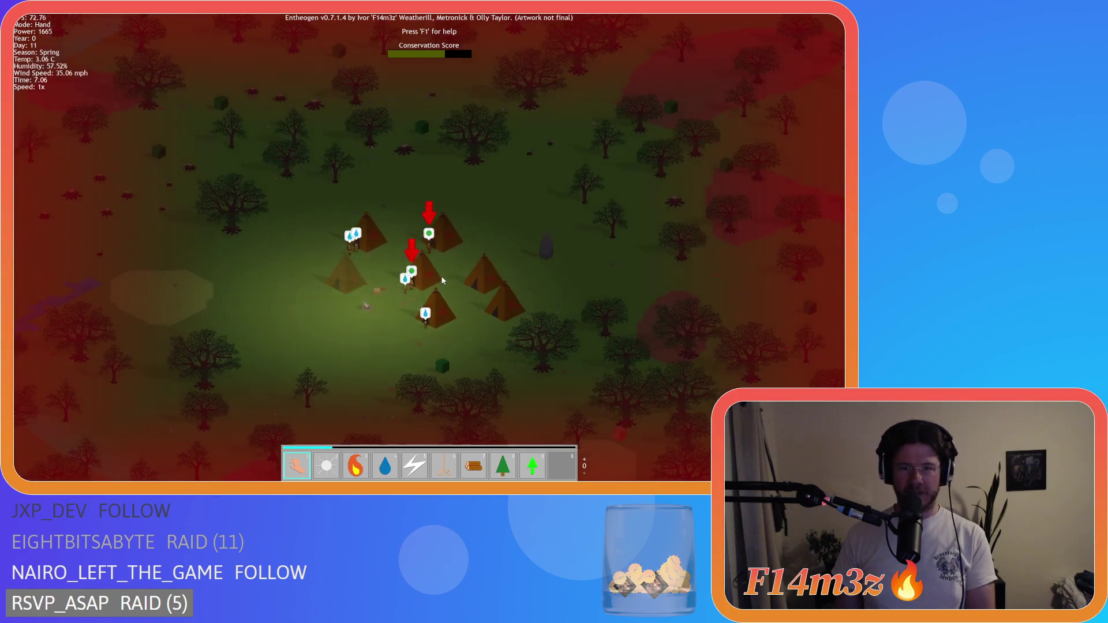
scroll(439, 275, "up", 5)
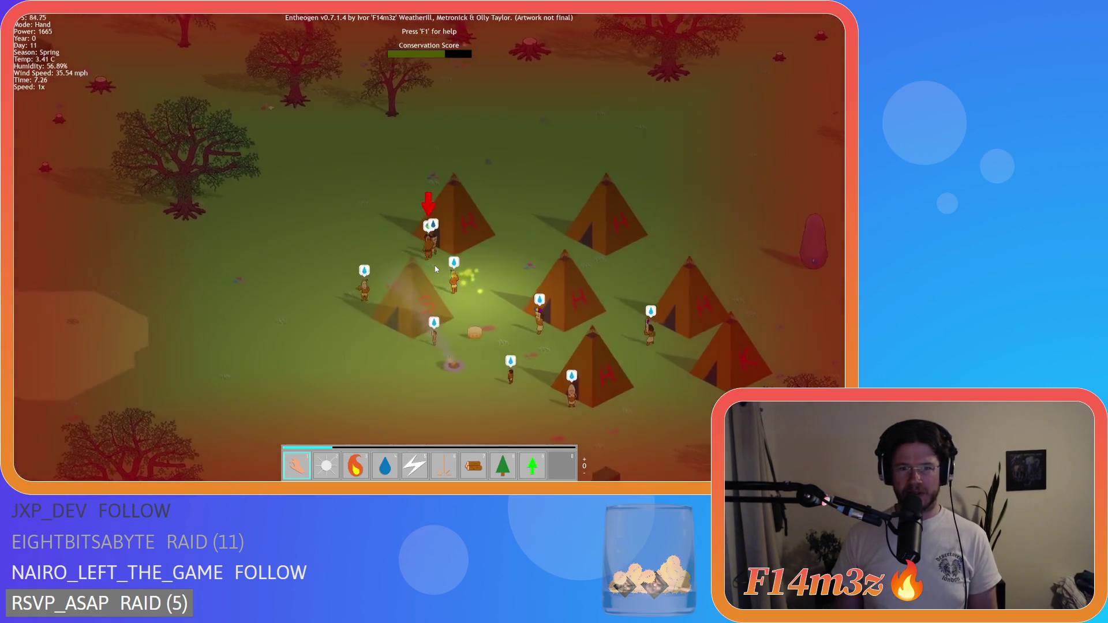
scroll(436, 269, "down", 5)
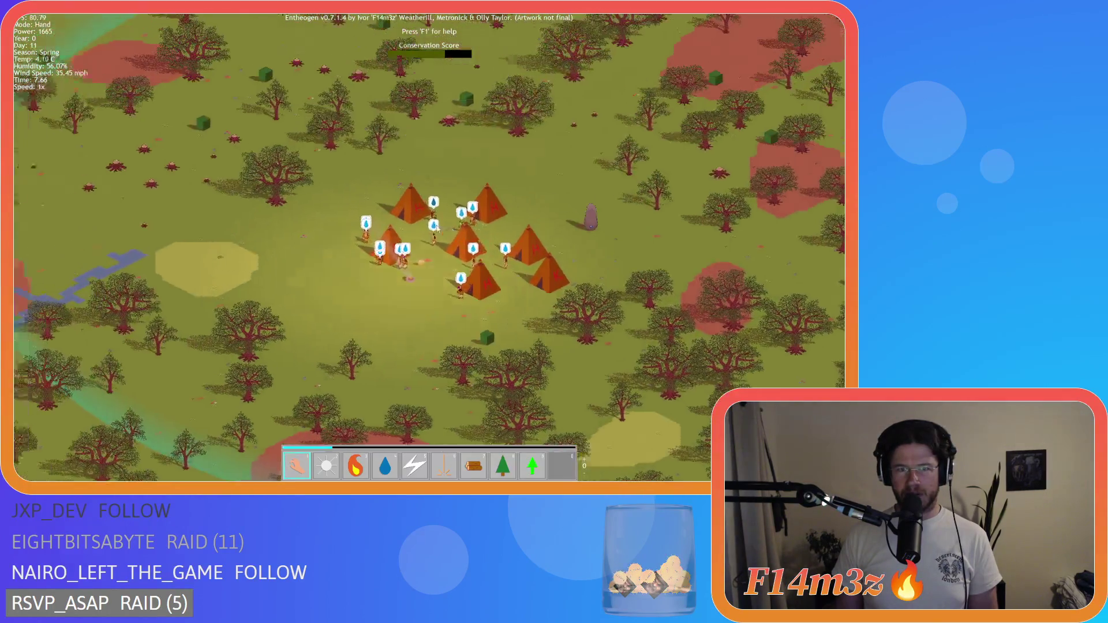
scroll(438, 230, "up", 4)
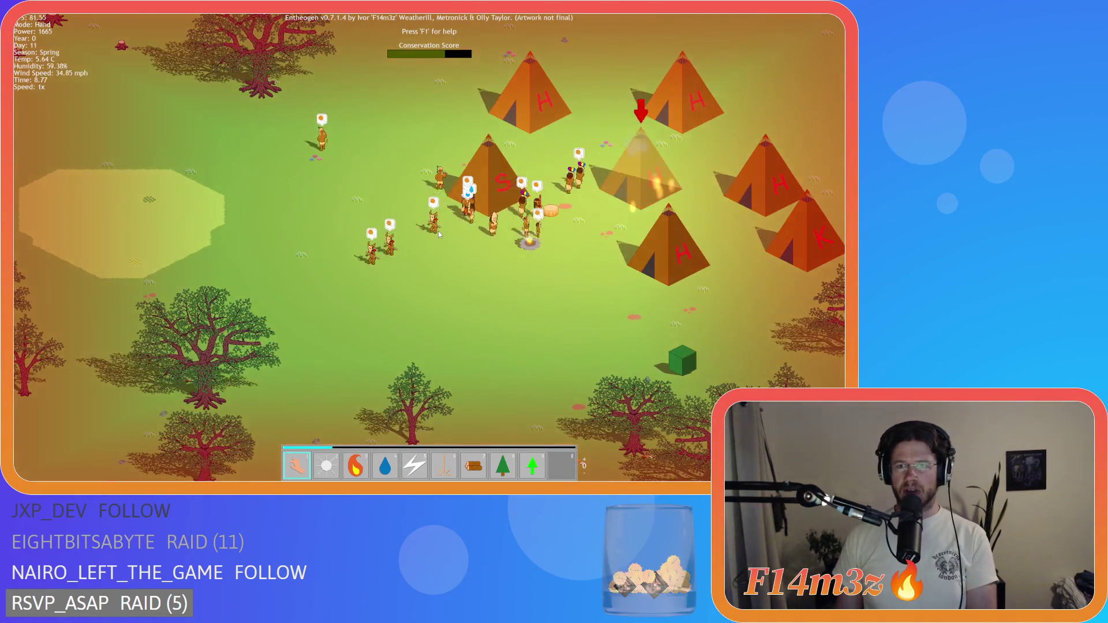
Douse the burning ghost tent with the water power, then return to hand mode
key("4")
left_click(642, 183)
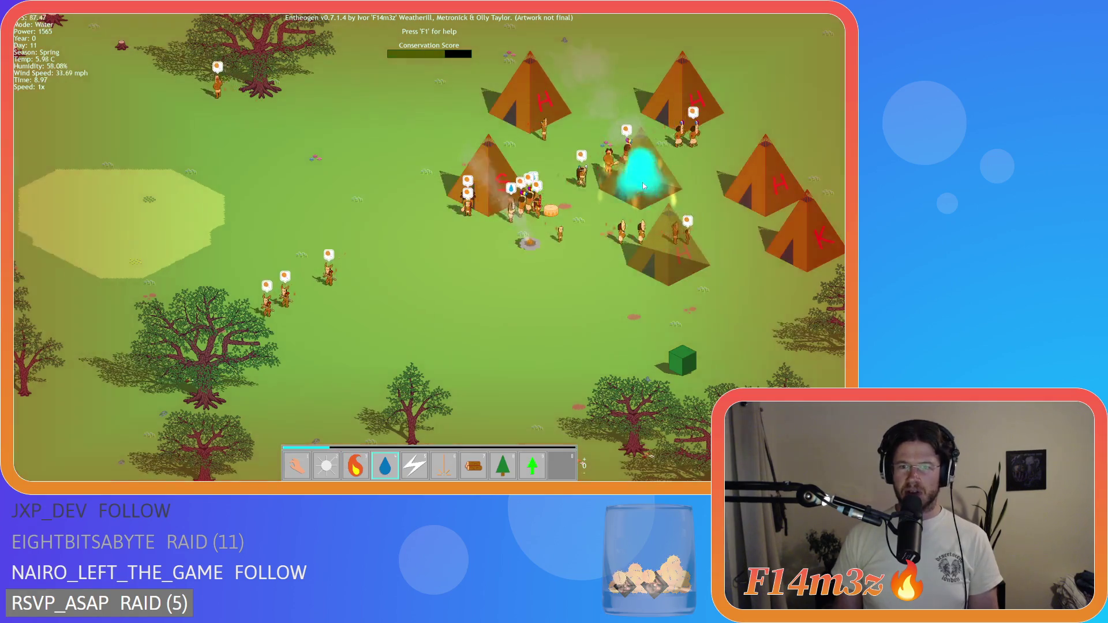
scroll(643, 186, "down", 5)
key("1")
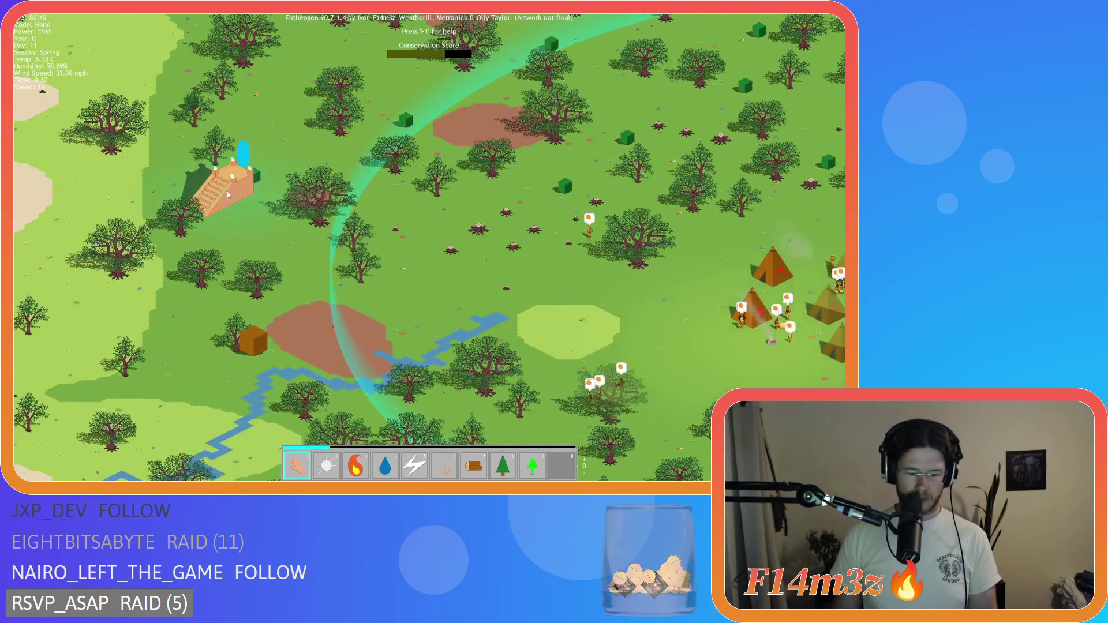
Run time at 8x, then start generating the next world with R
key("plus")
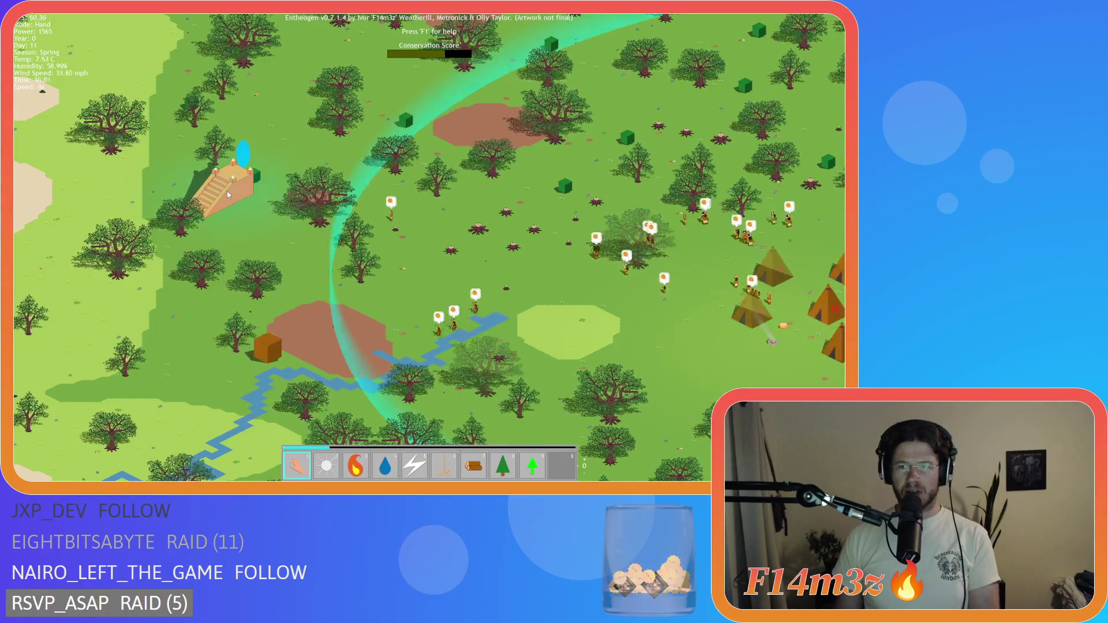
scroll(254, 182, "up", 3)
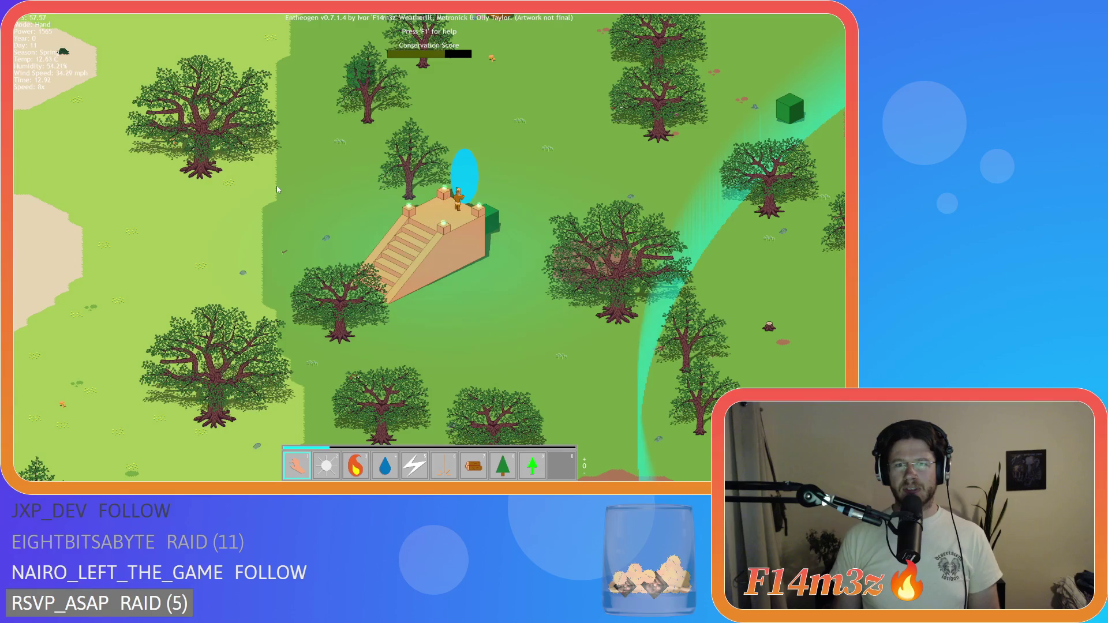
key("r")
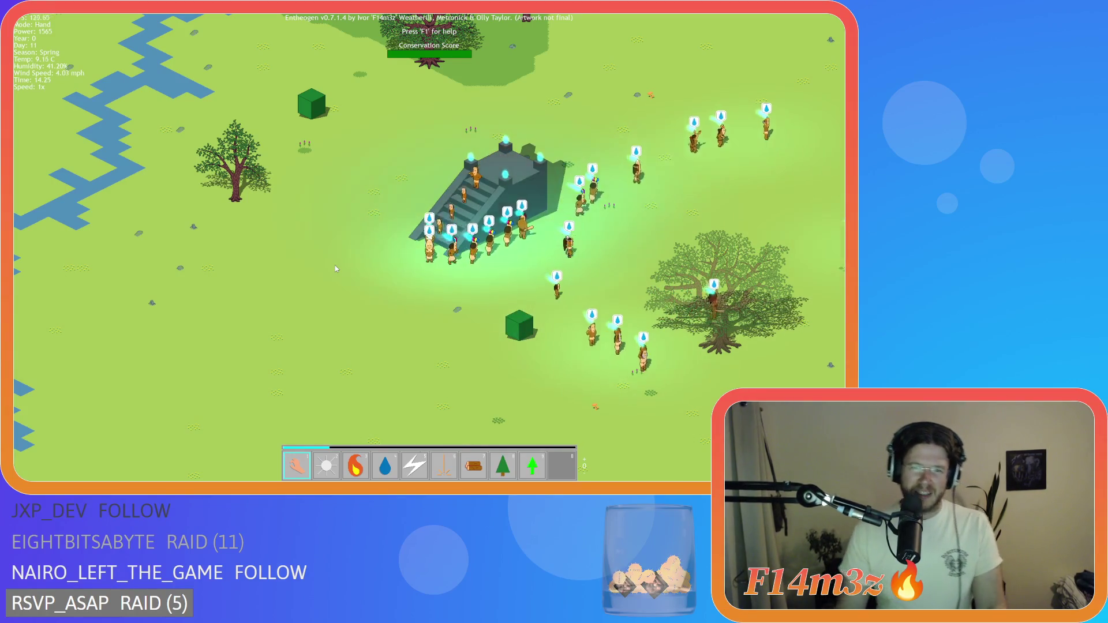
Survey the new map around the temple with WASD panning, then quit the game with Escape and Y
scroll(335, 265, "down", 5)
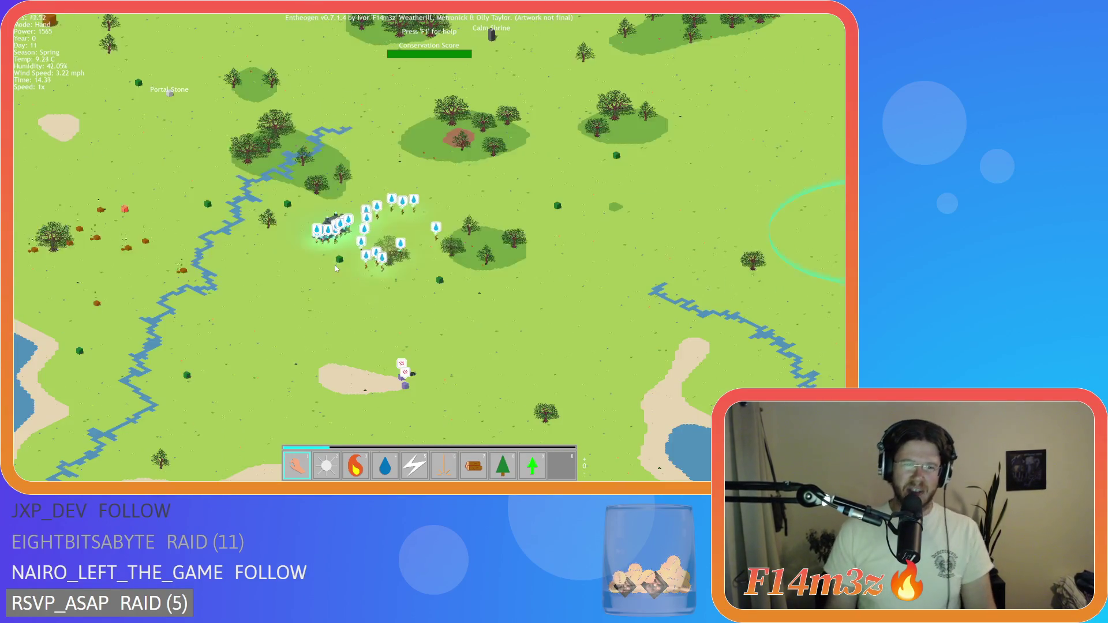
key("w")
key("a")
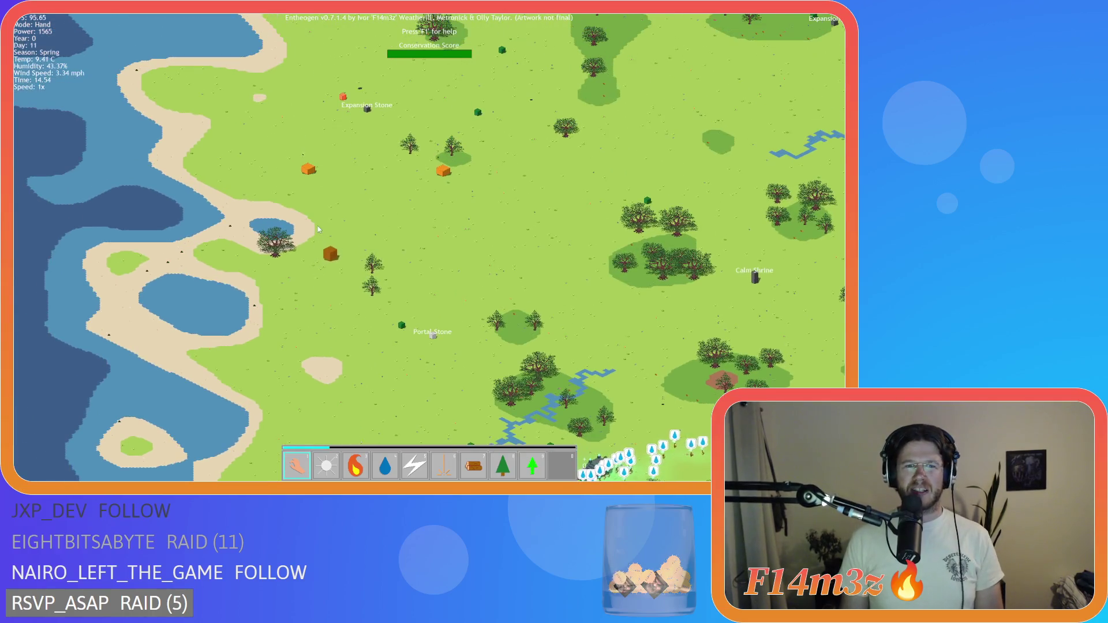
key("s")
key("d")
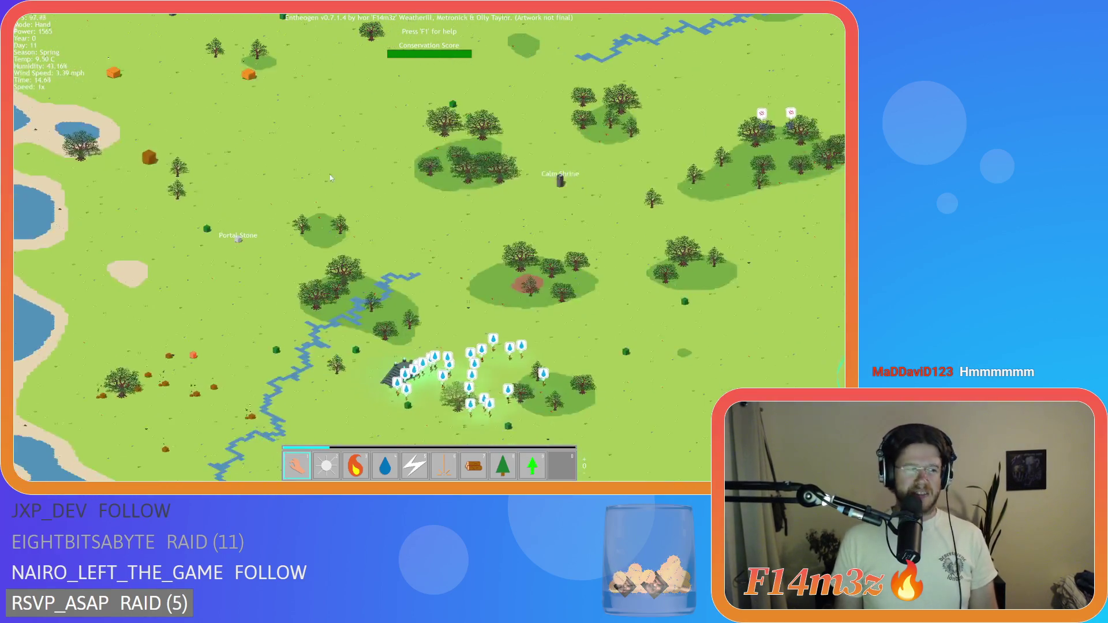
key("d")
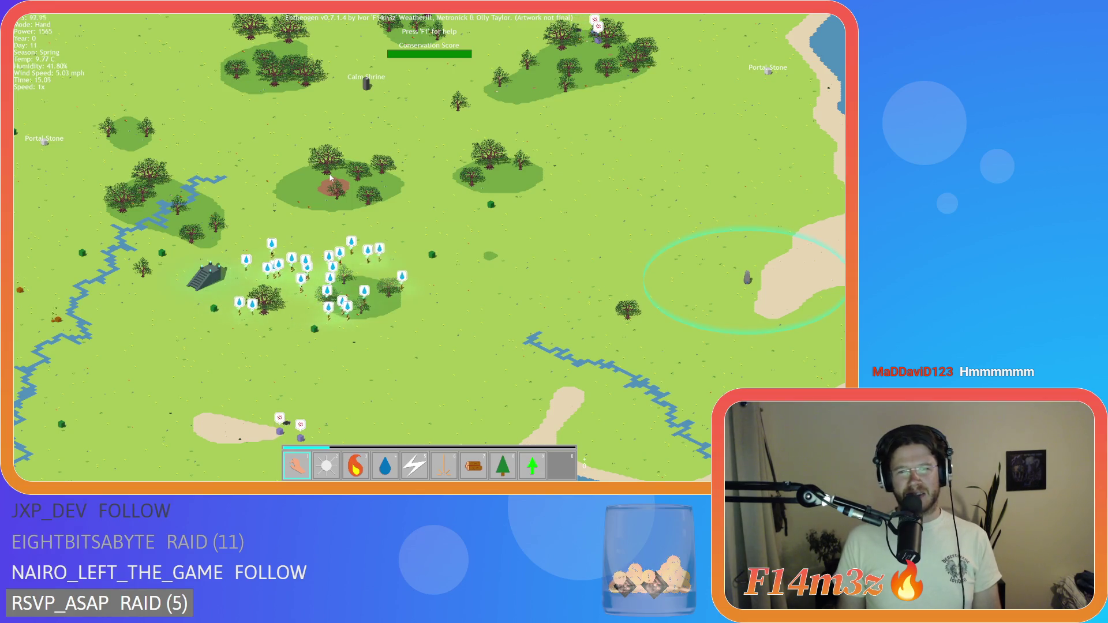
key("Escape")
key("y")
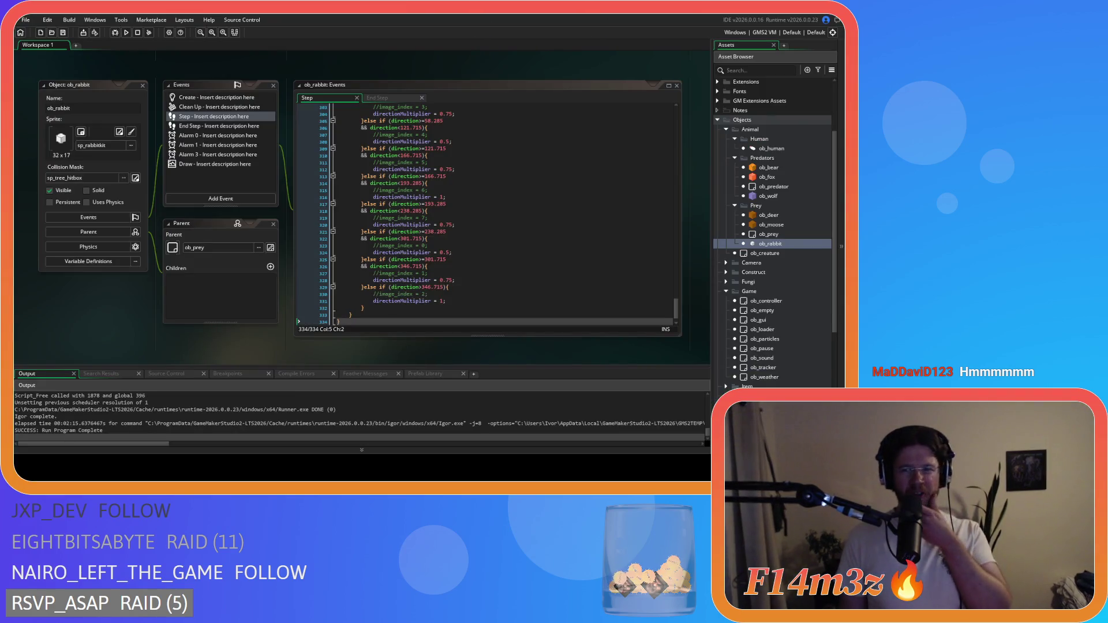
Close all open editor windows and reopen the ob_human object editors
scroll(770, 191, "up", 1)
left_click(769, 186)
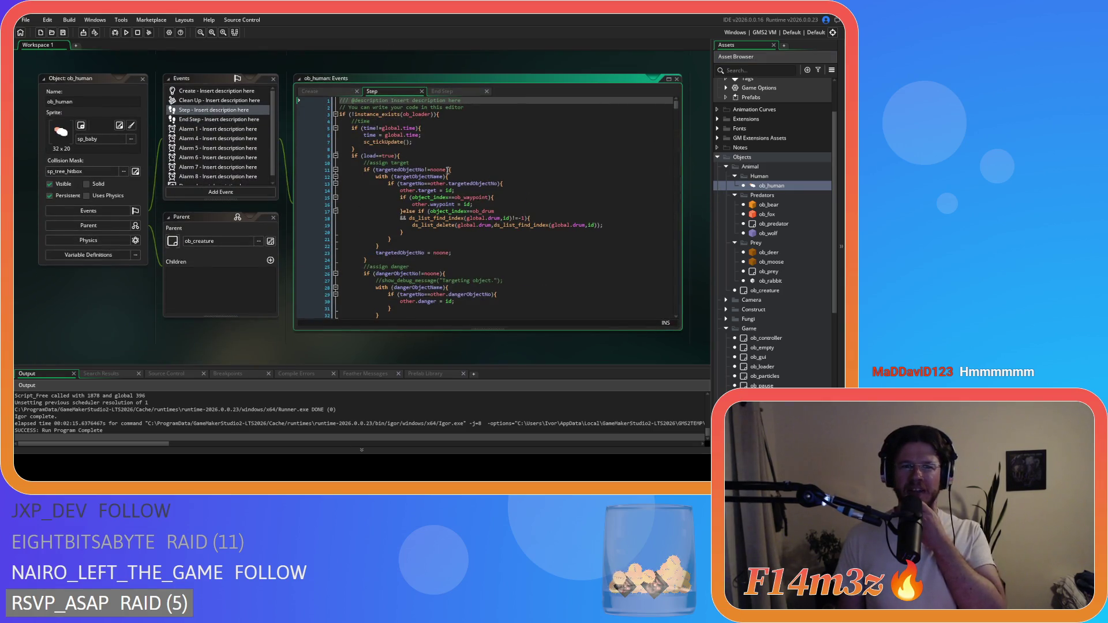
scroll(430, 167, "down", 2)
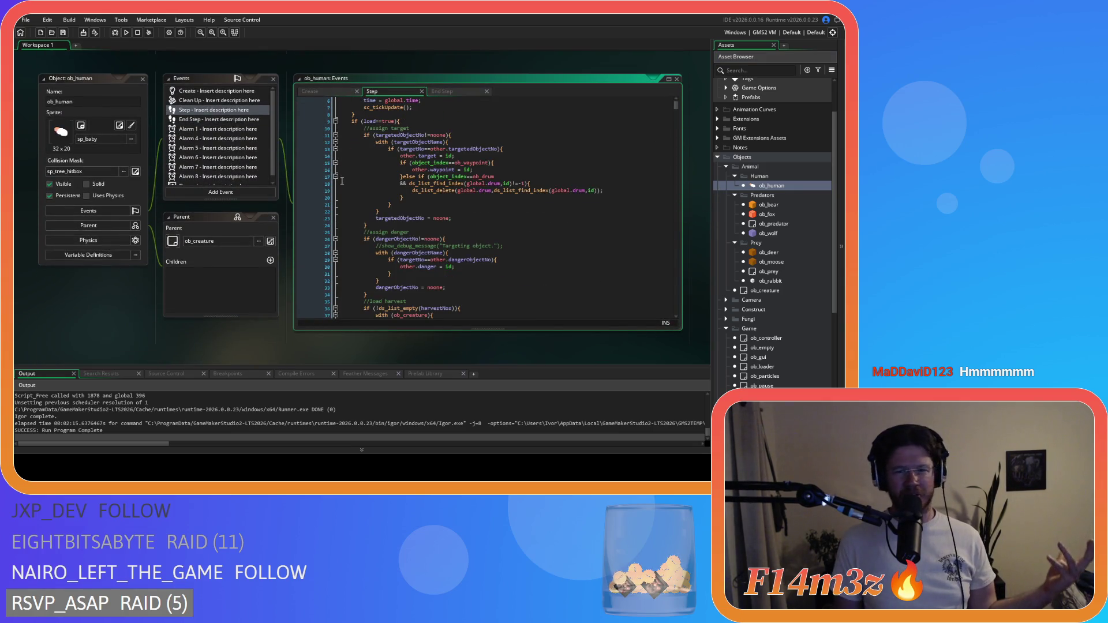
right_click(88, 290)
mouse_move(104, 302)
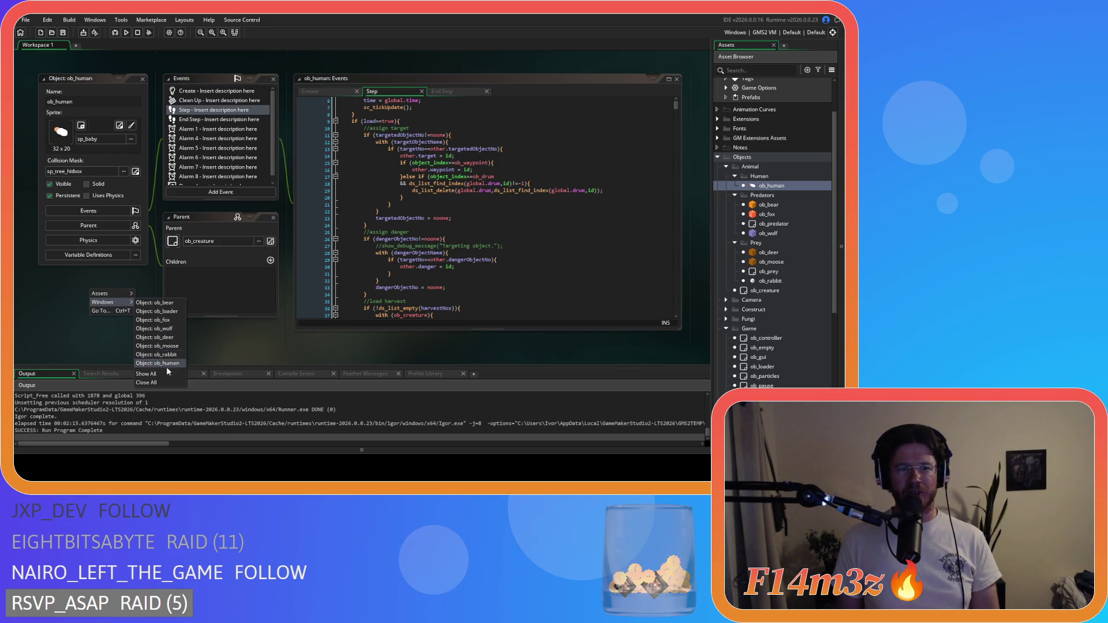
left_click(162, 384)
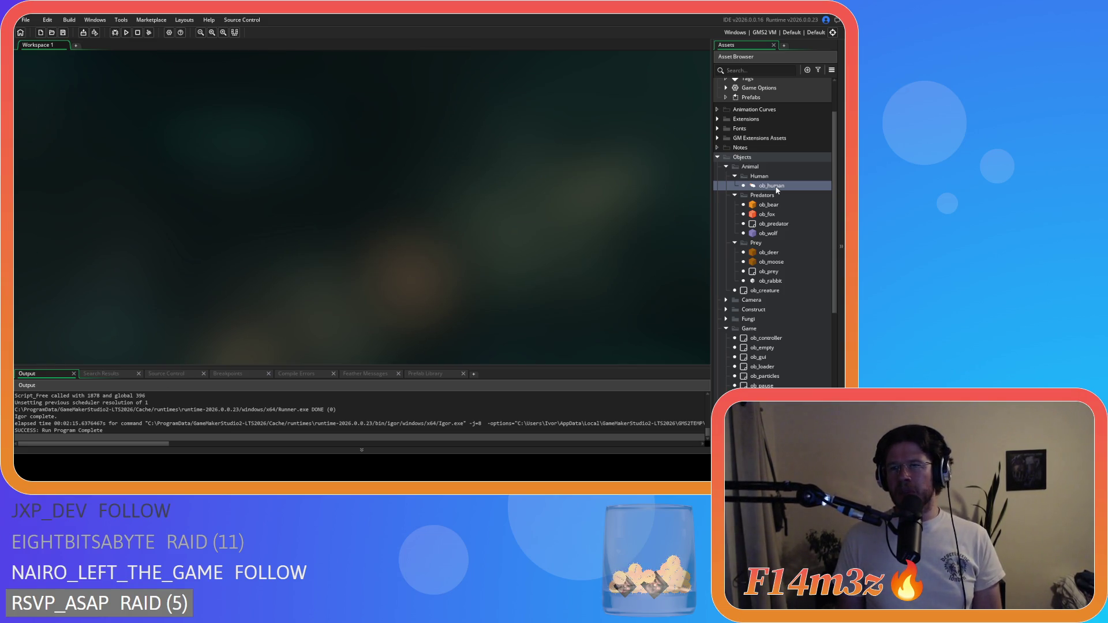
left_click(777, 188)
key("Return")
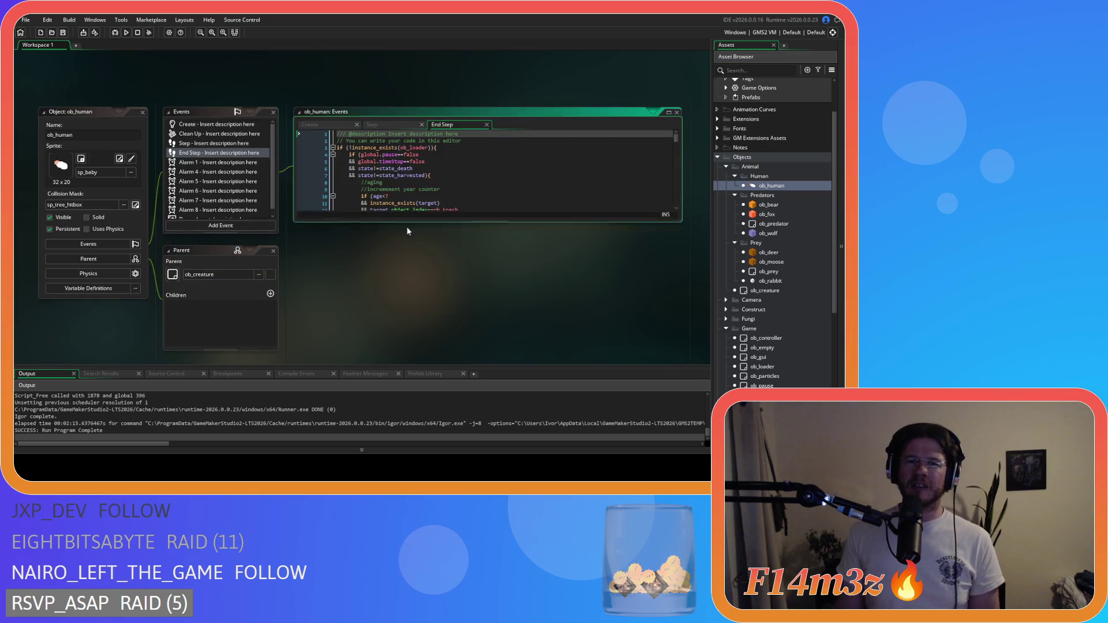
Find the instNo initialisation in ob_human's Step code and edit its starting value
scroll(420, 224, "down", 10)
scroll(412, 212, "down", 20)
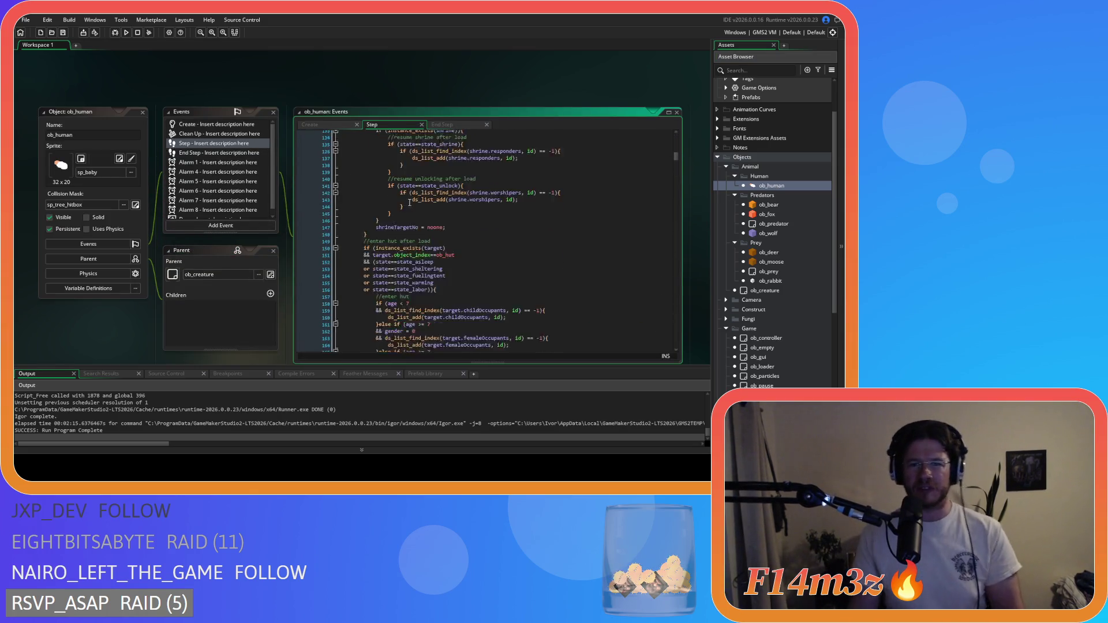
scroll(410, 202, "down", 15)
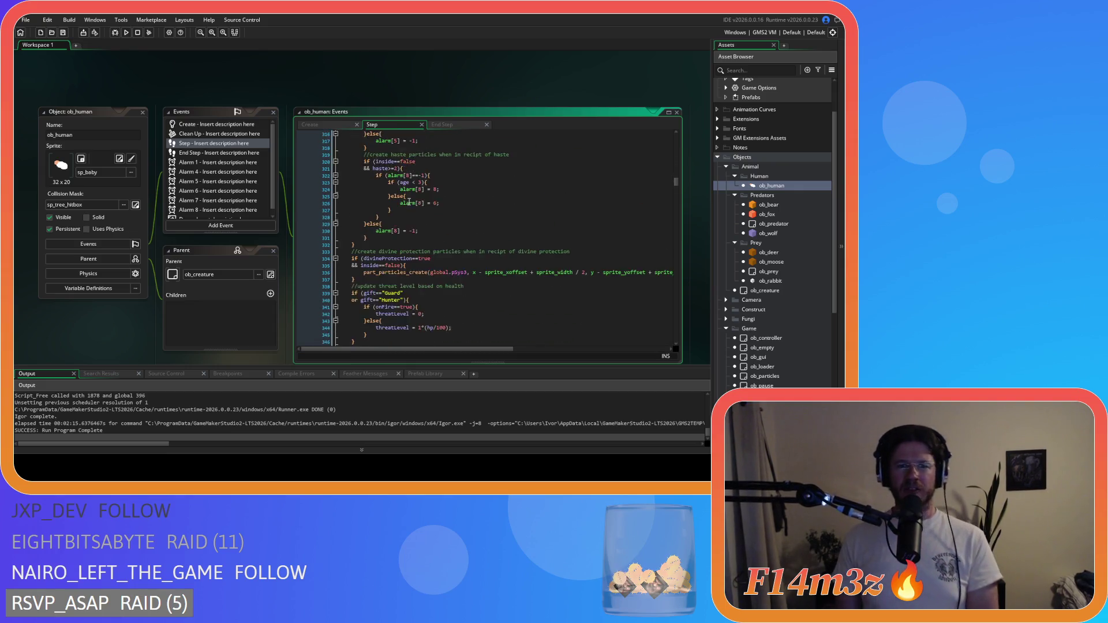
scroll(450, 259, "down", 5)
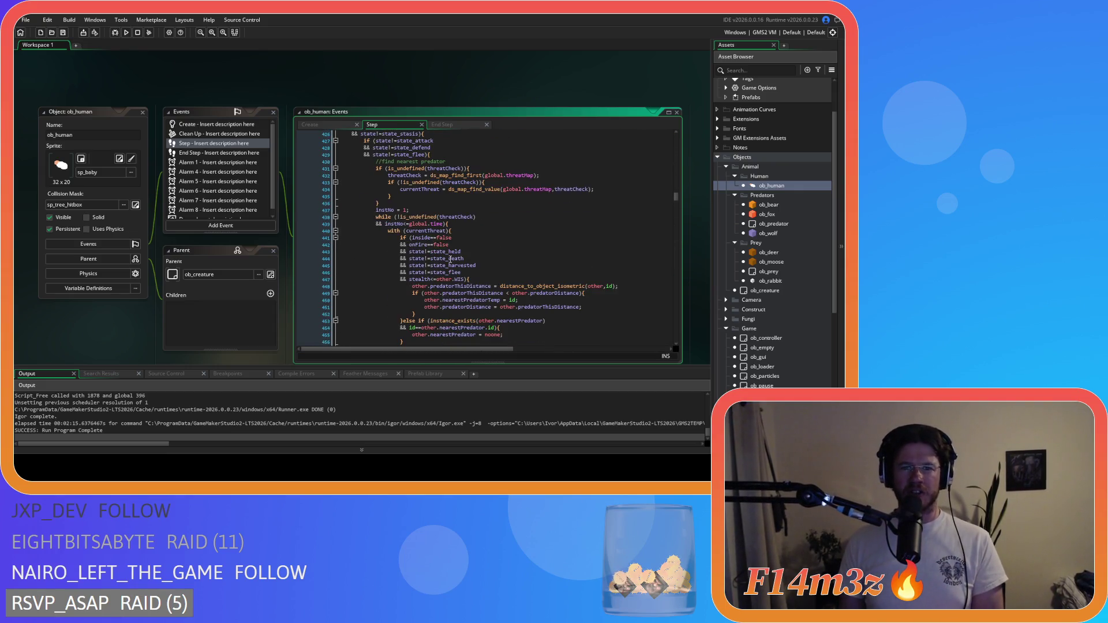
scroll(450, 260, "up", 2)
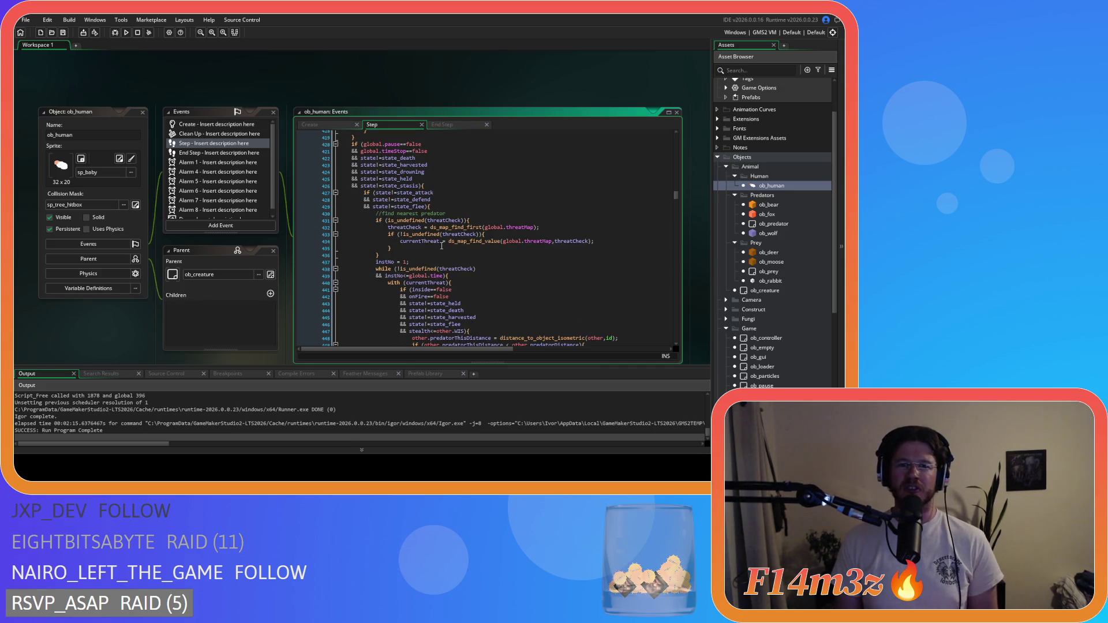
scroll(442, 245, "down", 2)
scroll(462, 248, "up", 1)
scroll(485, 251, "down", 2)
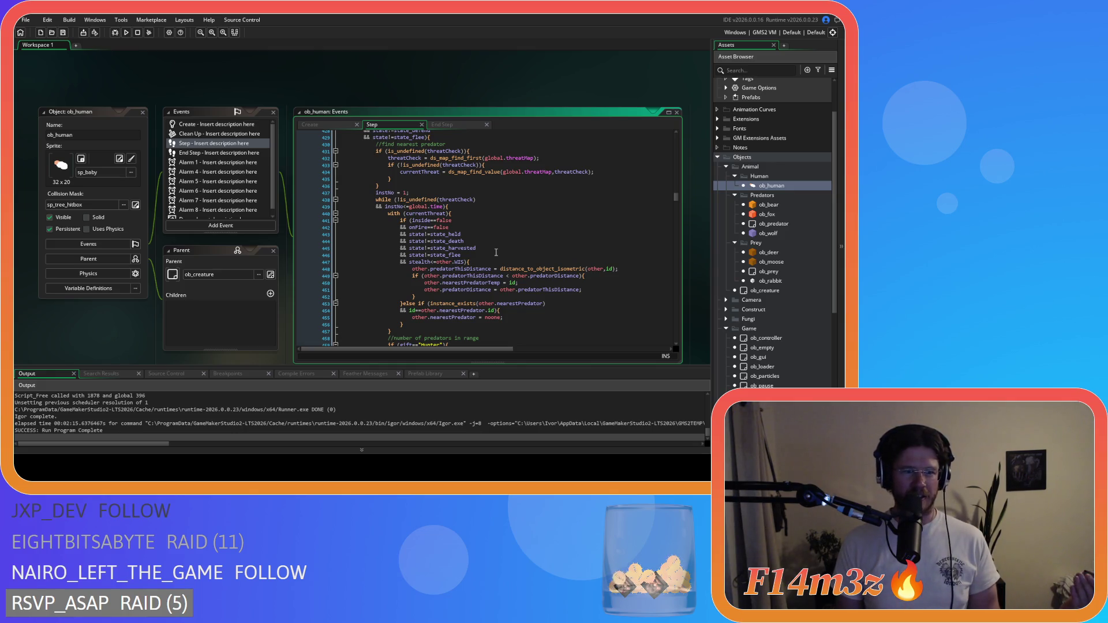
scroll(496, 253, "up", 1)
scroll(496, 253, "down", 1)
scroll(496, 252, "up", 2)
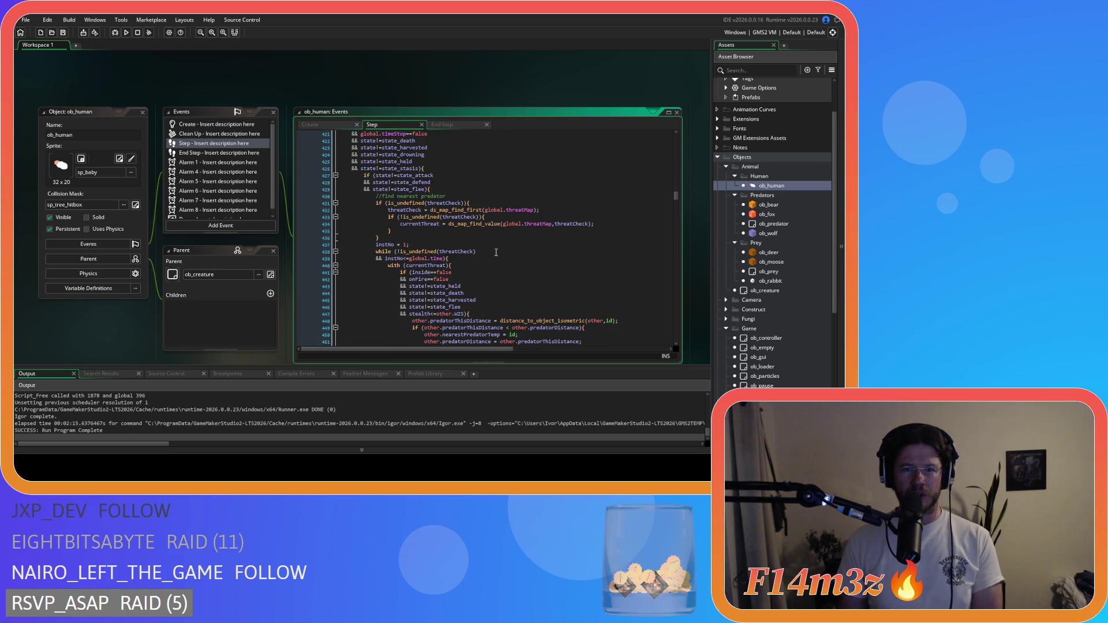
scroll(496, 252, "down", 3)
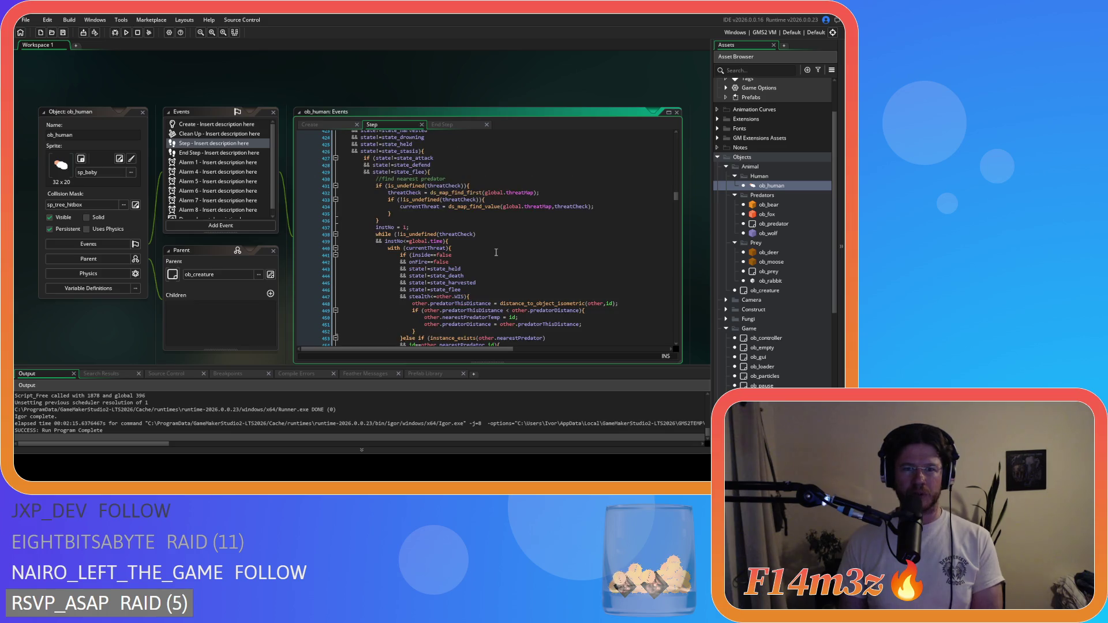
scroll(496, 252, "up", 4)
scroll(496, 252, "down", 3)
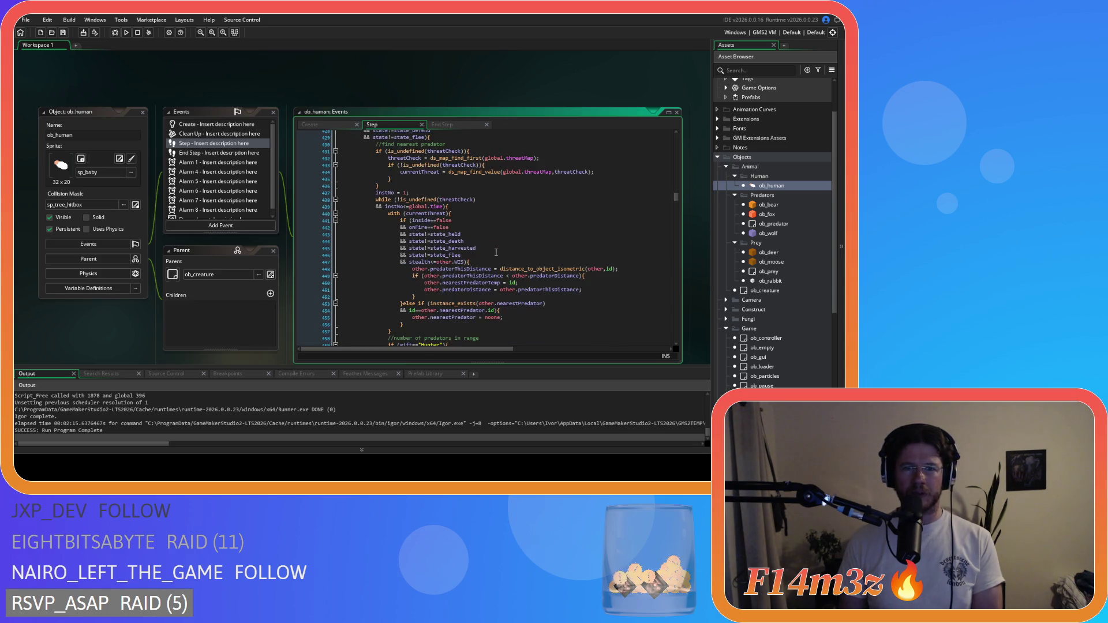
scroll(496, 253, "up", 2)
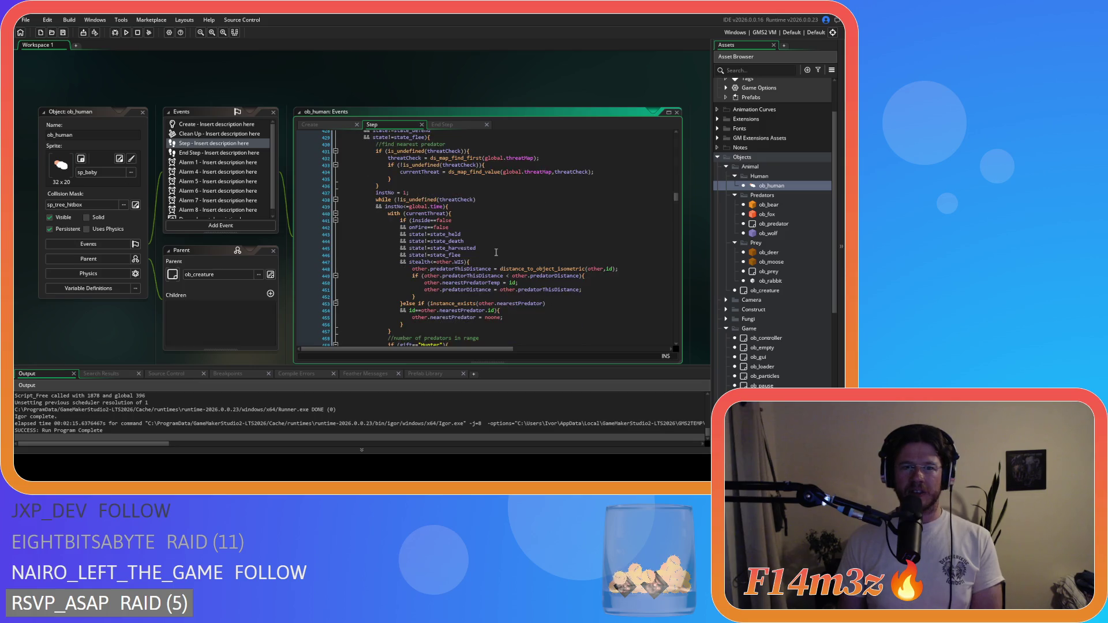
double_click(404, 245)
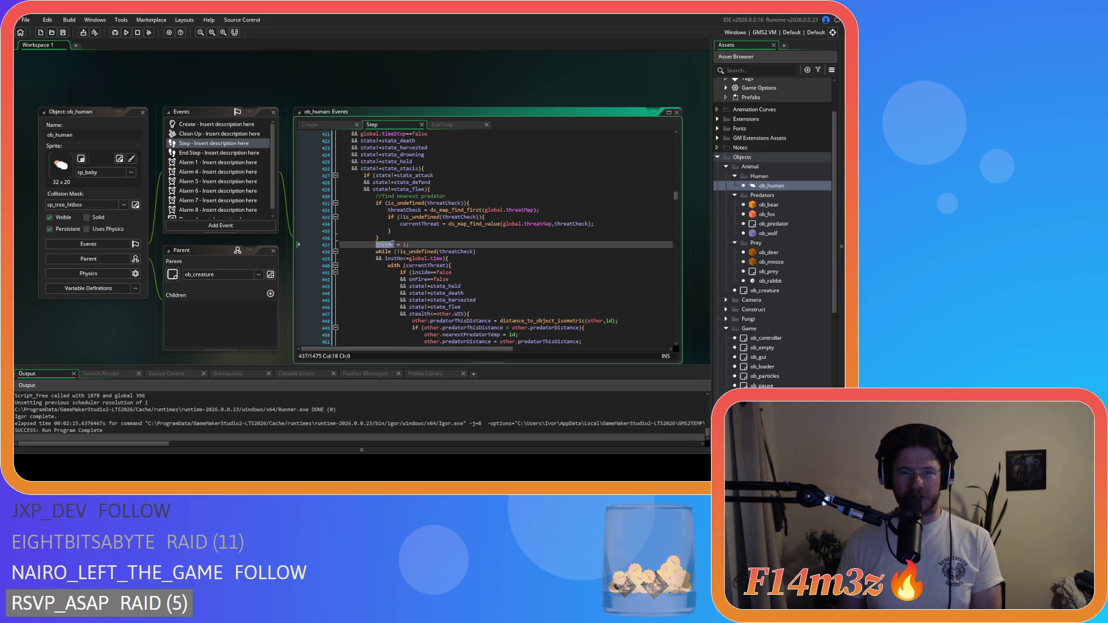
type("i;")
Change the while loop condition from instNo<global.time to instNo<=global.time
scroll(482, 238, "down", 2)
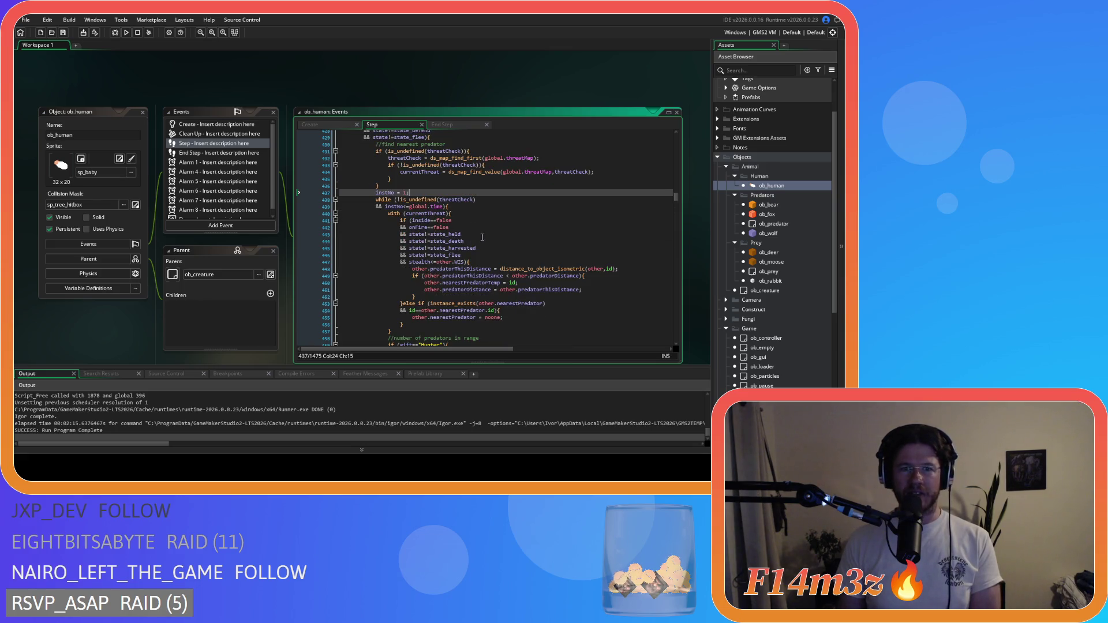
left_click(407, 206)
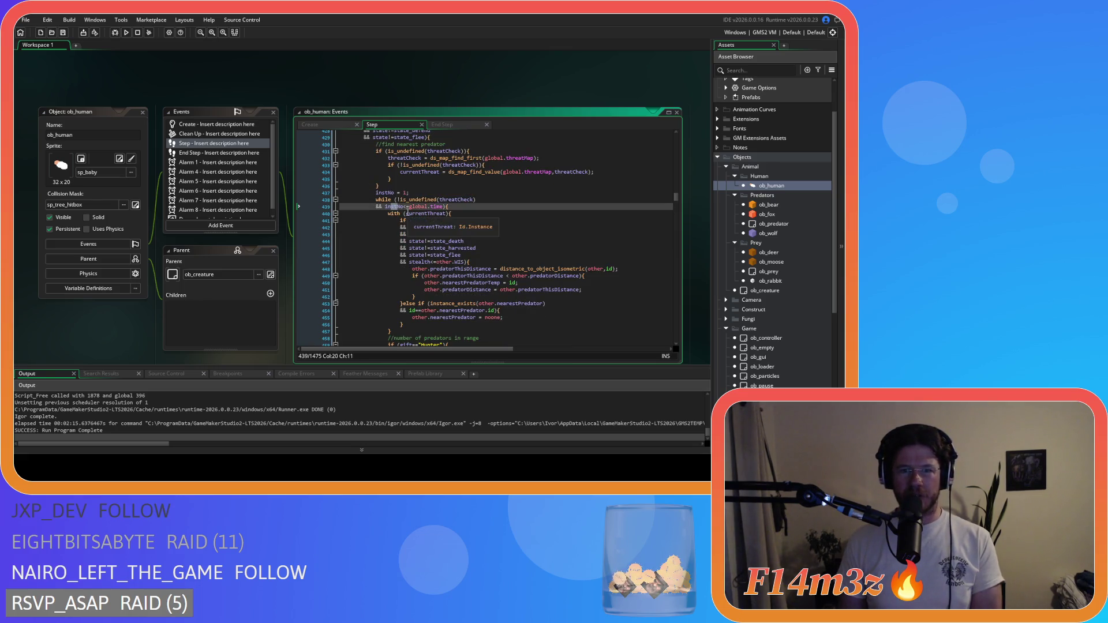
left_click_drag(407, 206, 446, 207)
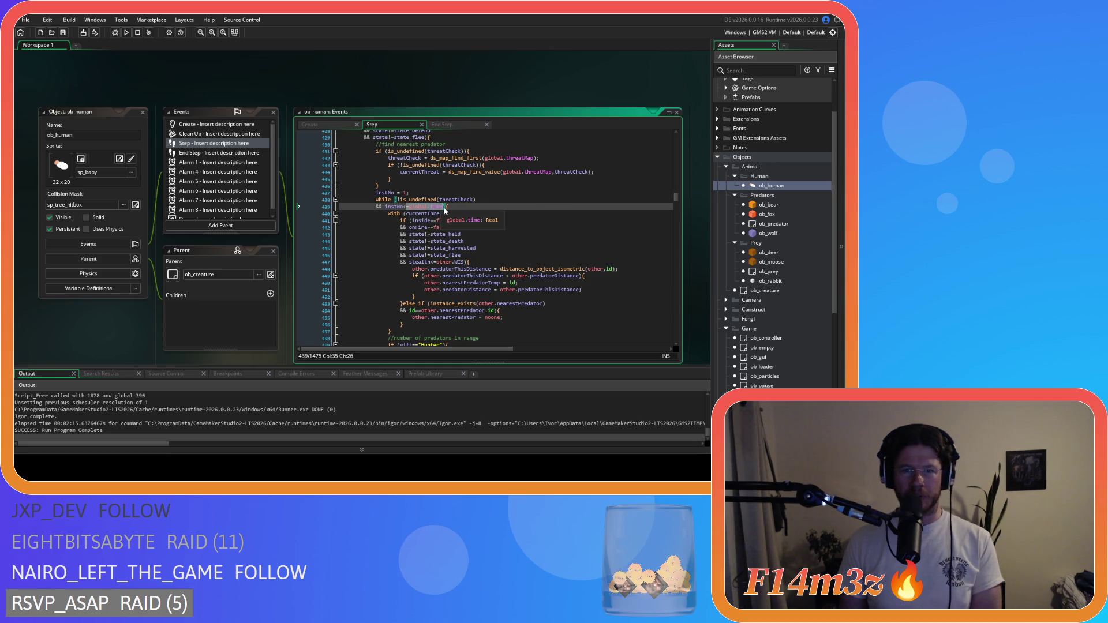
scroll(468, 217, "down", 3)
scroll(468, 217, "down", 7)
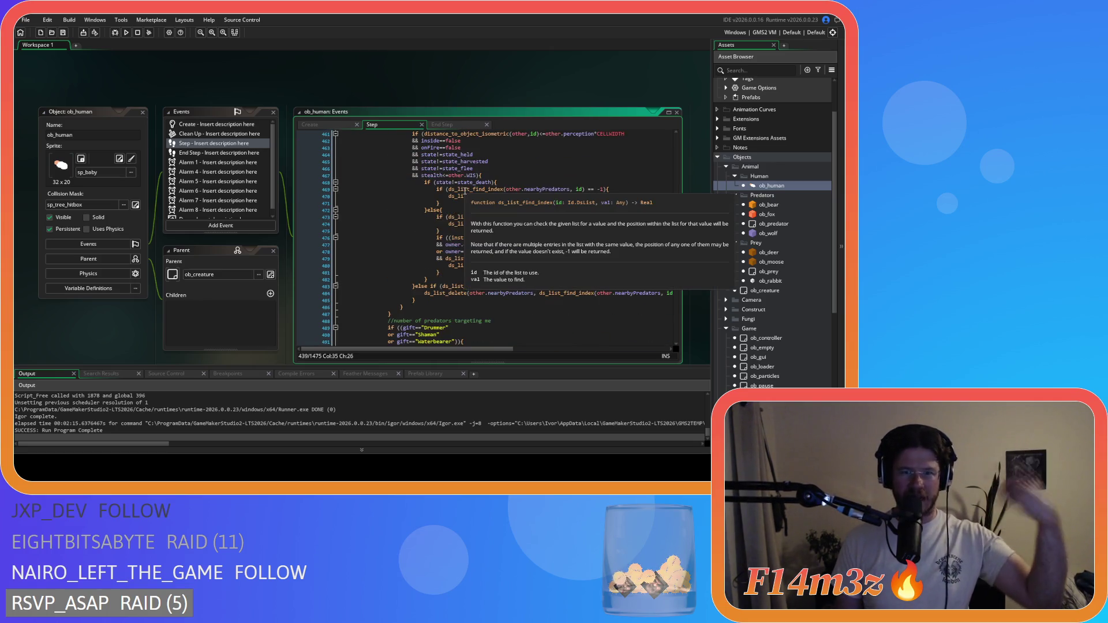
scroll(464, 264, "down", 3)
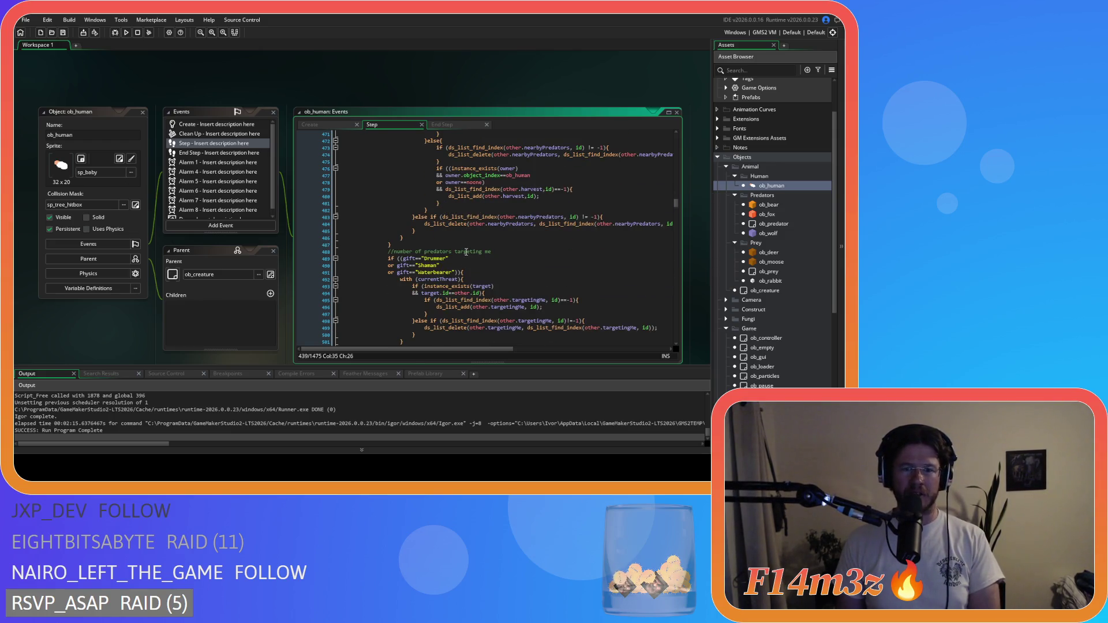
scroll(473, 250, "down", 14)
scroll(482, 246, "down", 3)
scroll(483, 246, "up", 20)
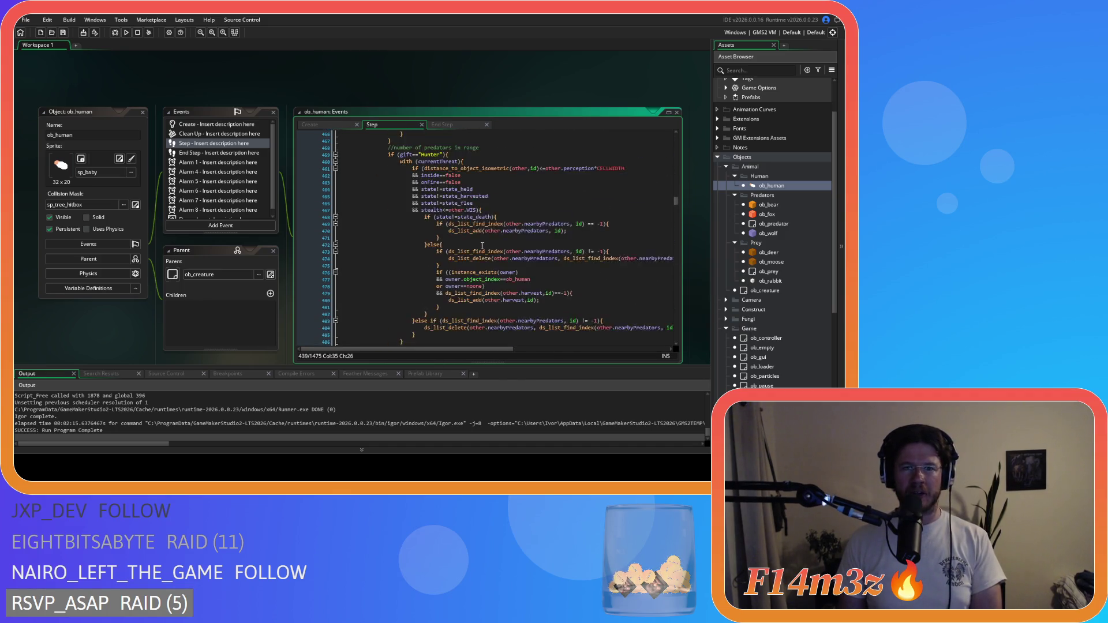
scroll(482, 246, "up", 10)
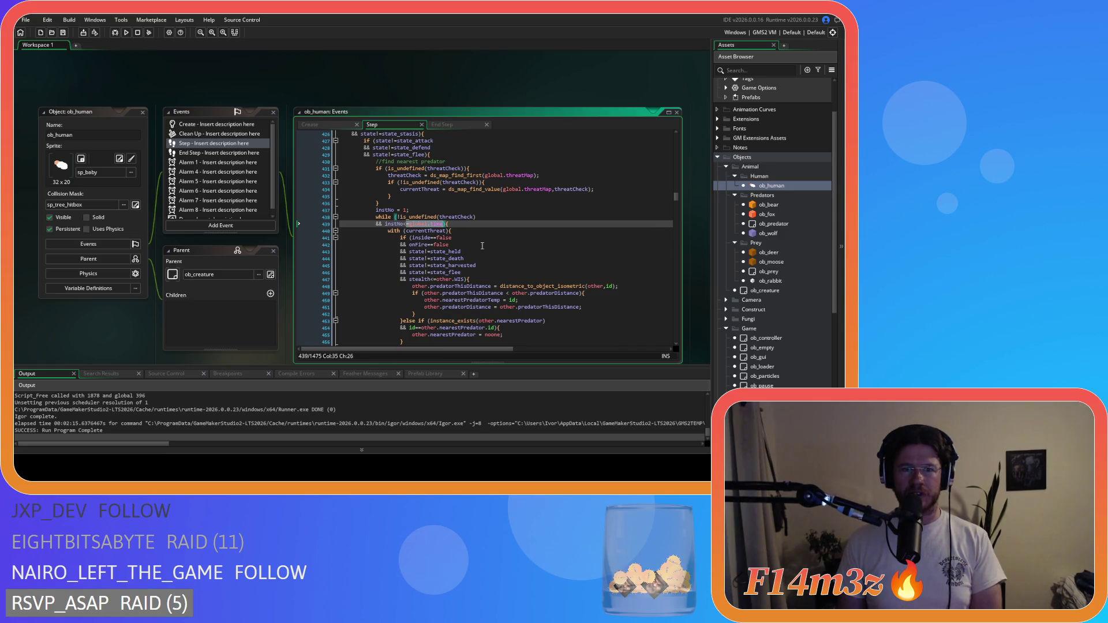
scroll(482, 246, "down", 20)
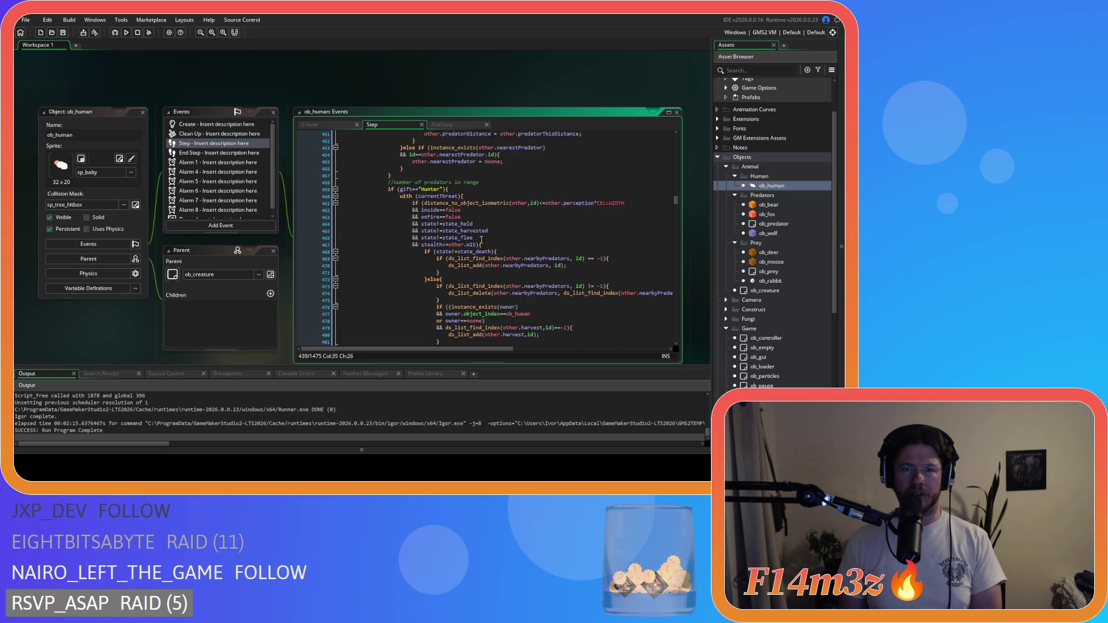
scroll(482, 239, "down", 4)
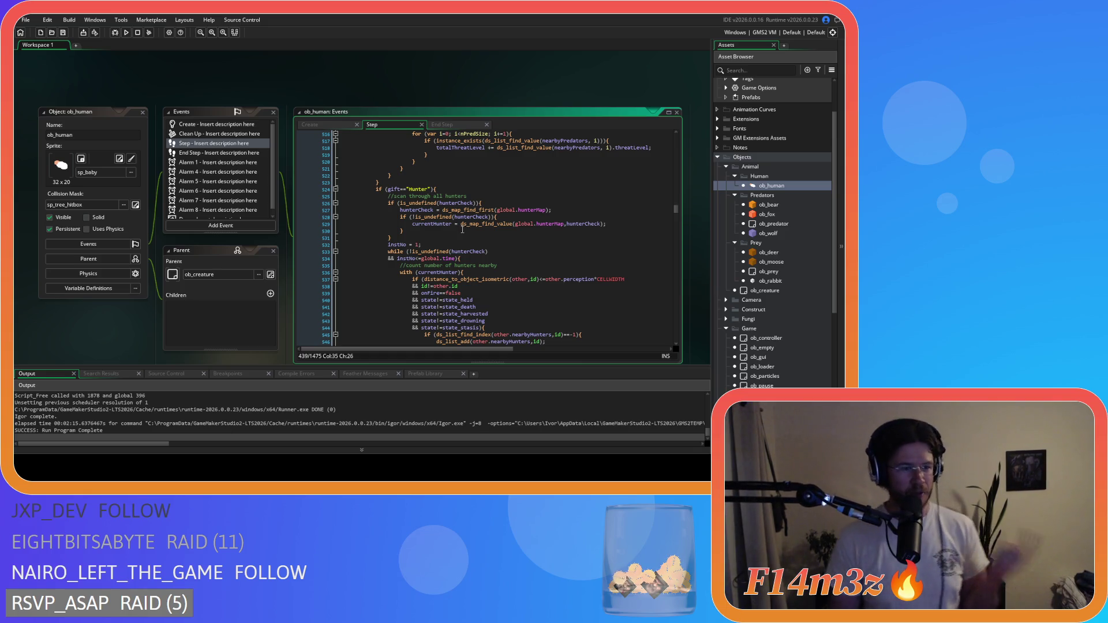
scroll(463, 229, "down", 7)
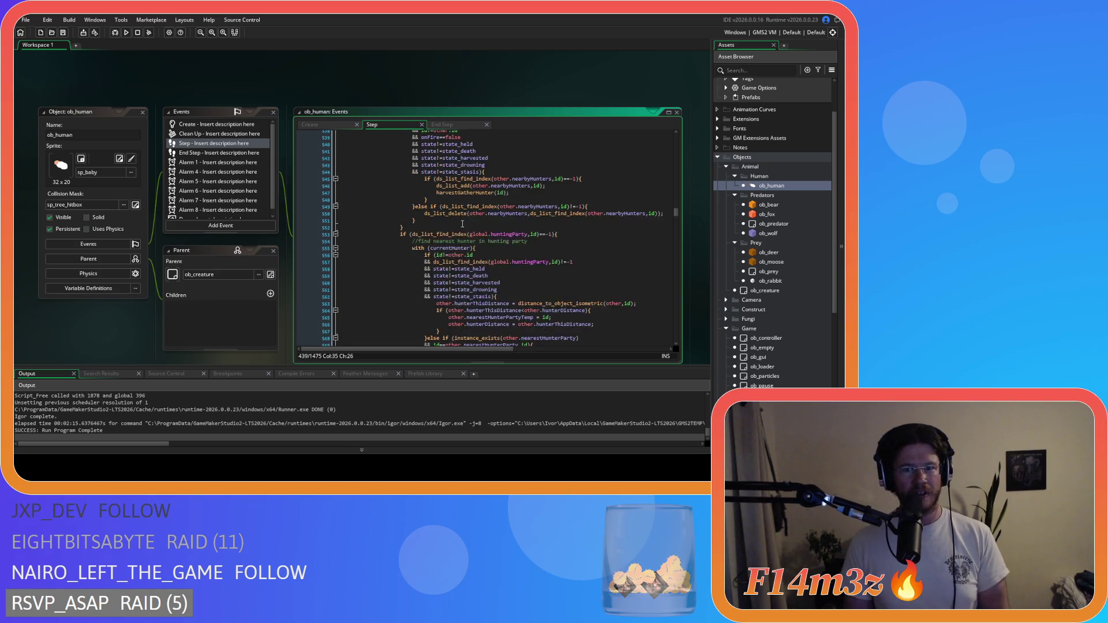
scroll(462, 223, "down", 9)
scroll(464, 219, "down", 7)
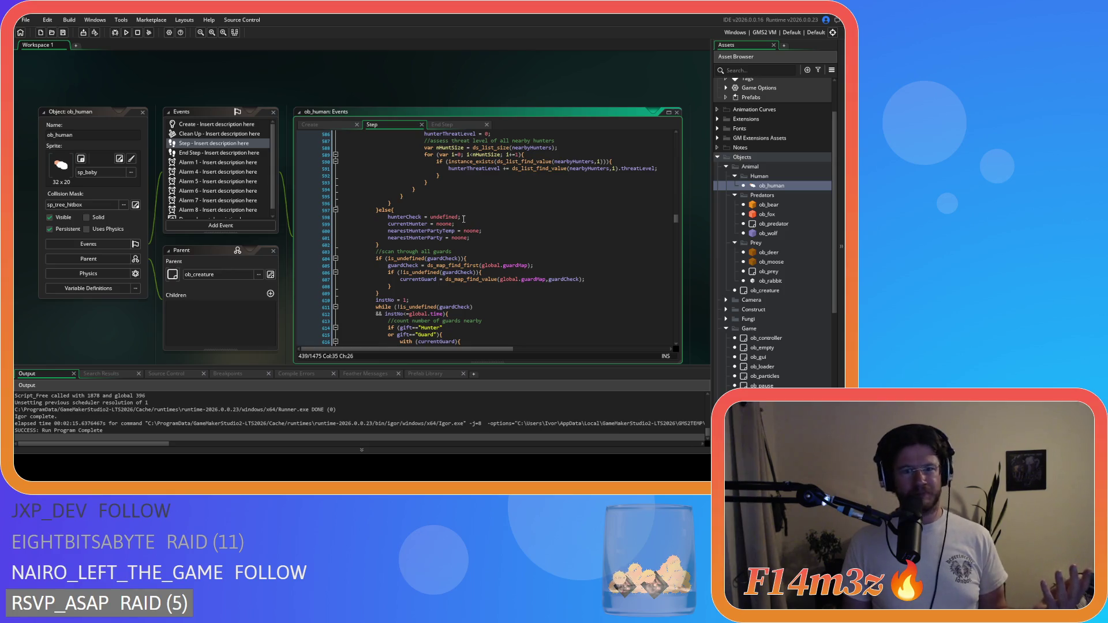
scroll(464, 219, "up", 4)
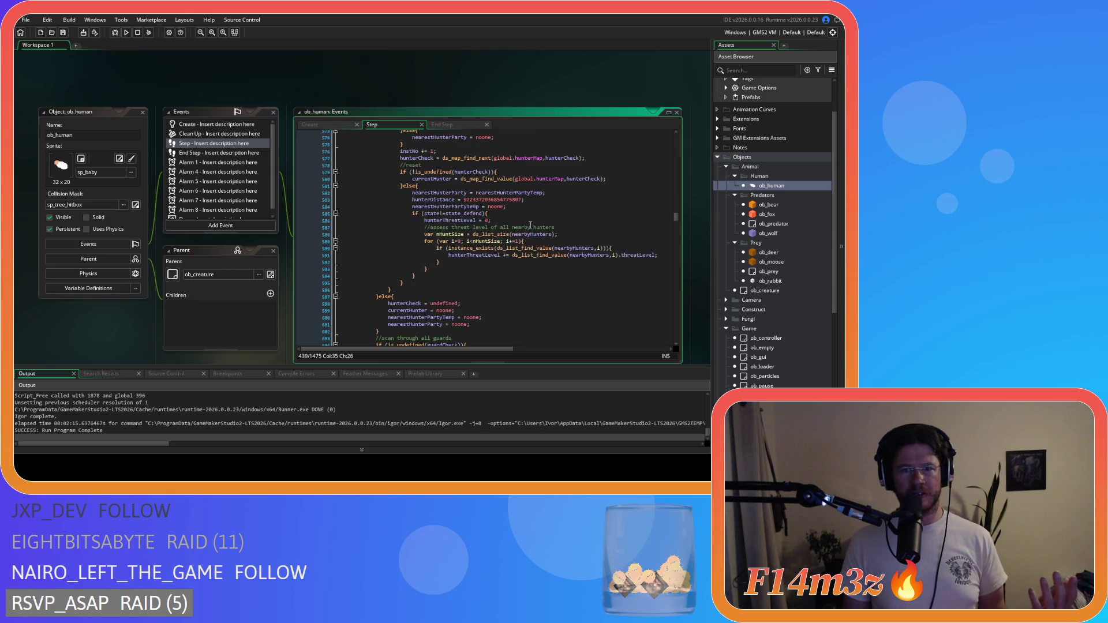
scroll(531, 226, "up", 12)
scroll(543, 227, "up", 20)
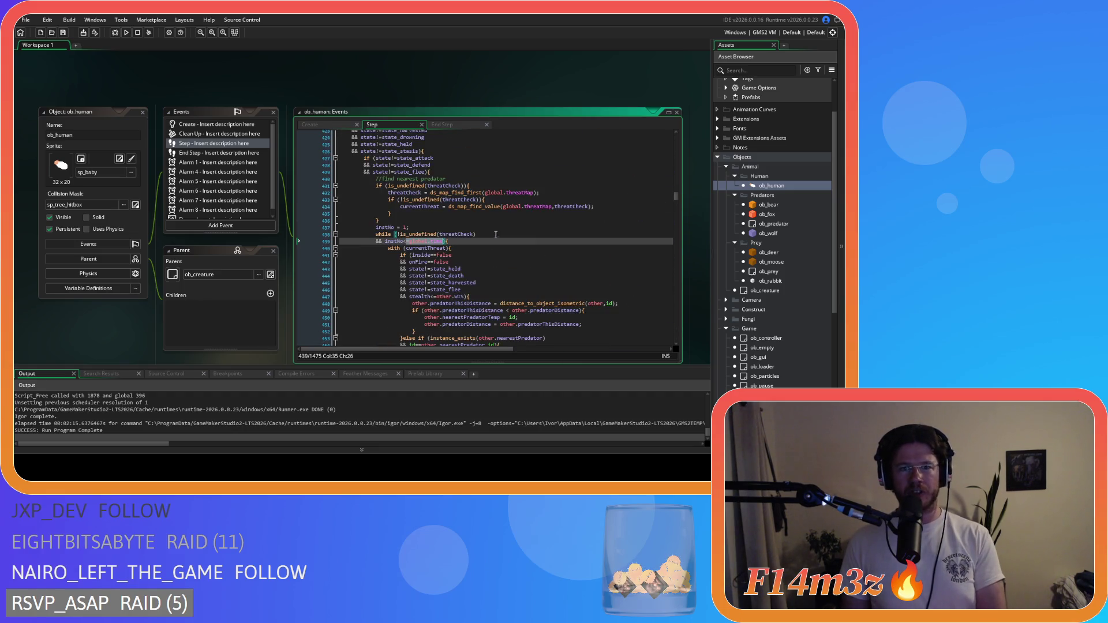
type("=")
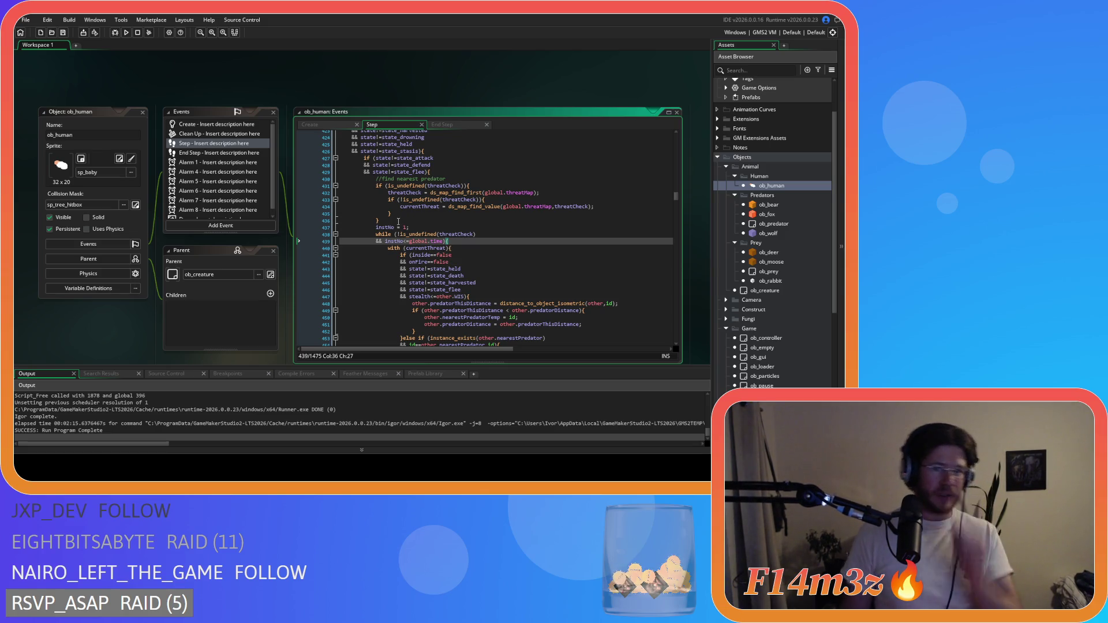
Select the instNo initialisation and increment statements to review them
left_click_drag(376, 227, 423, 228)
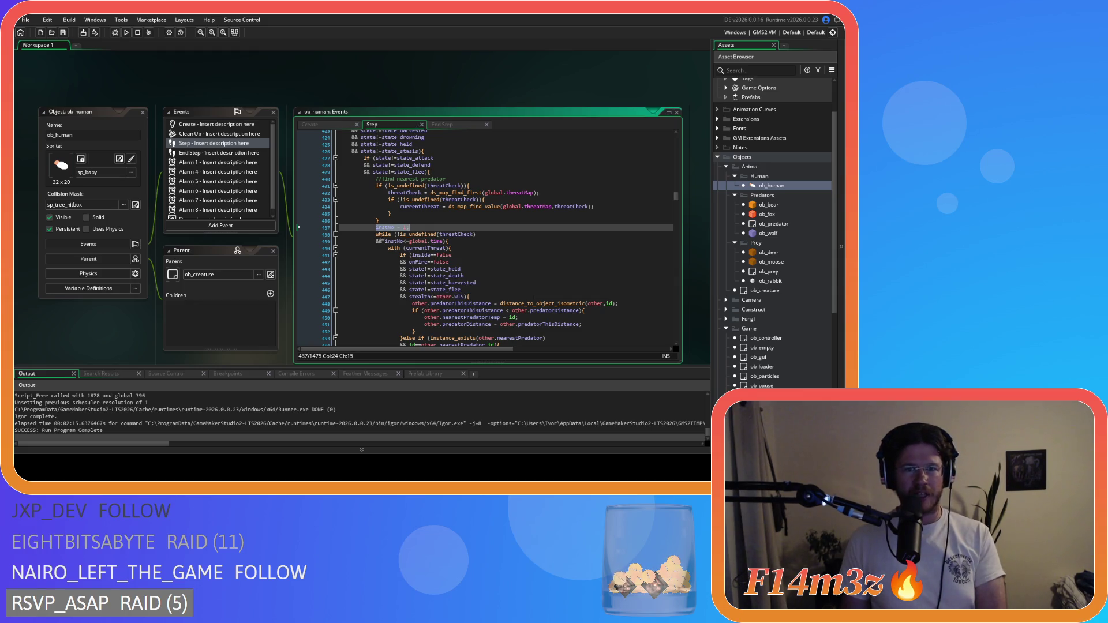
scroll(454, 243, "down", 3)
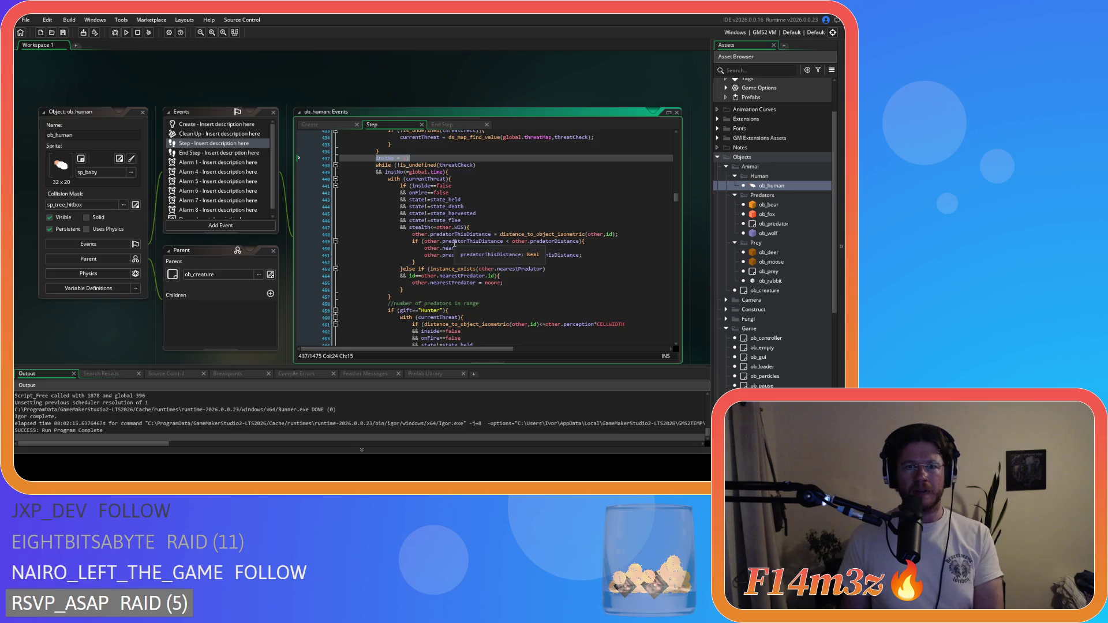
scroll(454, 243, "down", 15)
left_click_drag(388, 269, 446, 269)
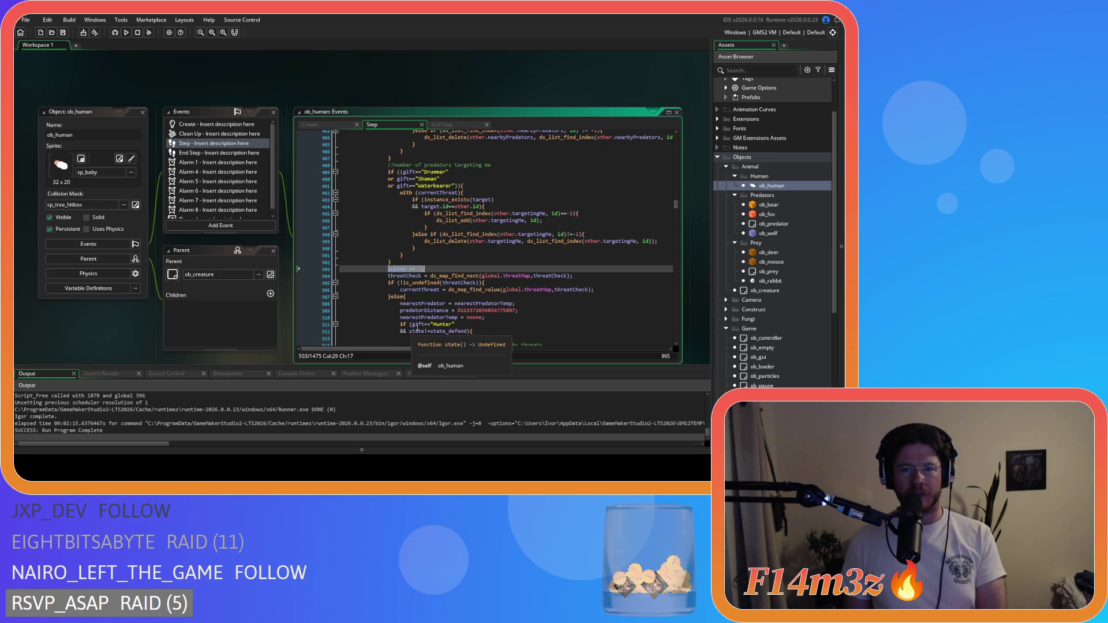
scroll(413, 328, "up", 19)
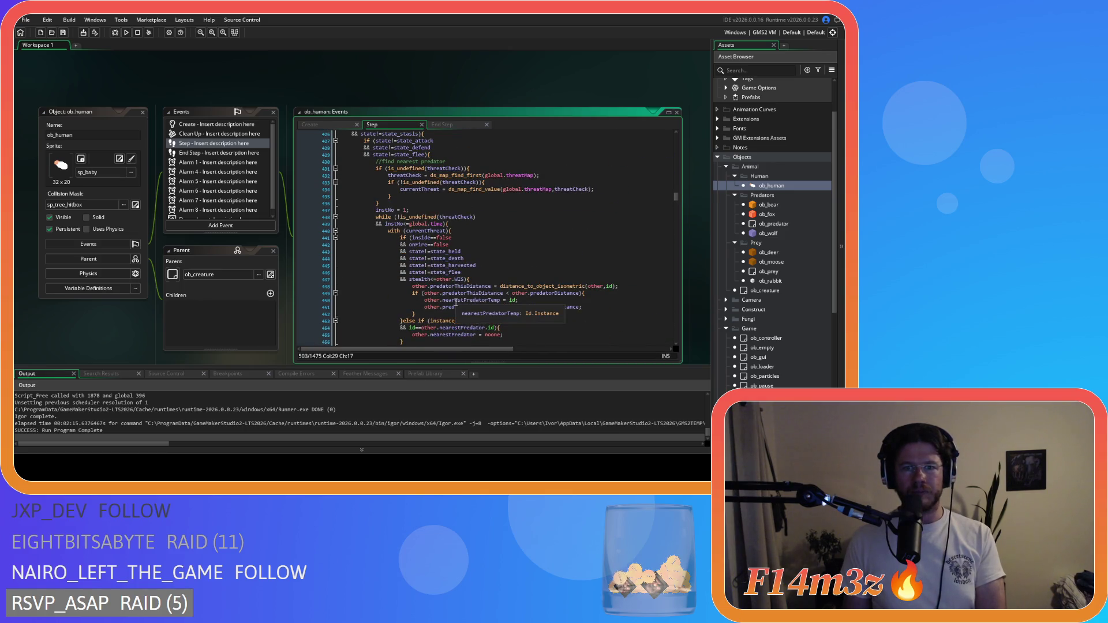
left_click(488, 223)
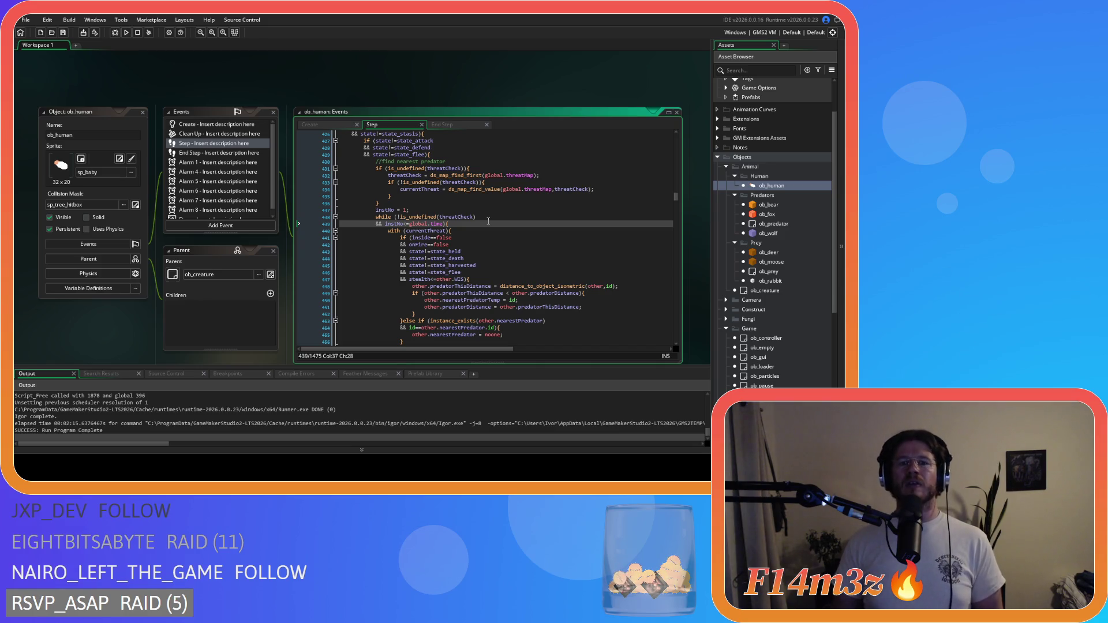
scroll(488, 222, "up", 20)
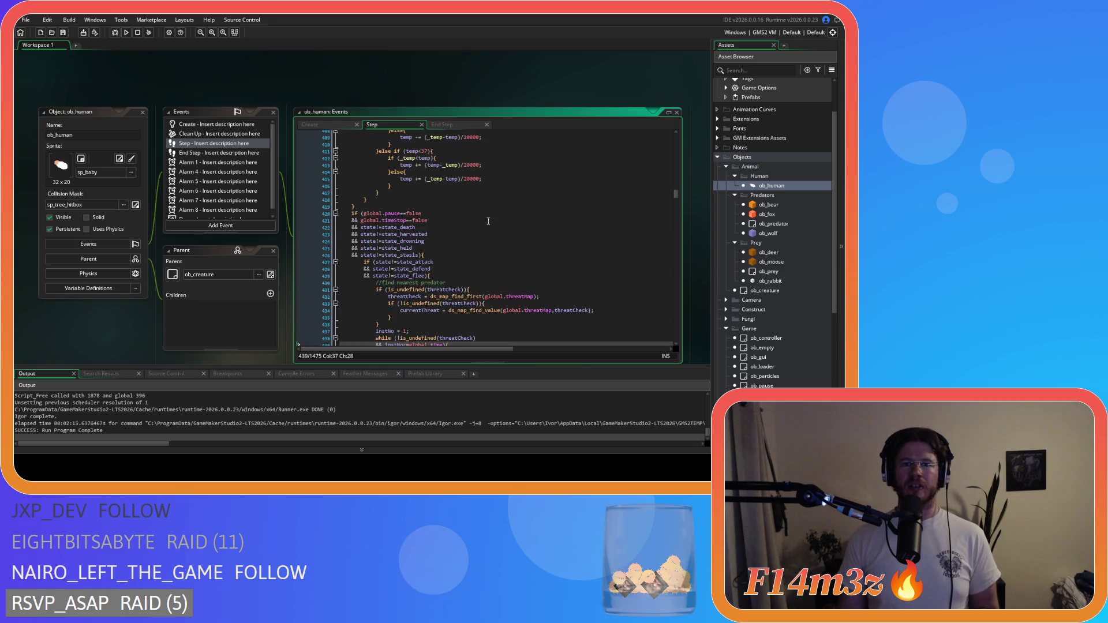
scroll(476, 240, "up", 19)
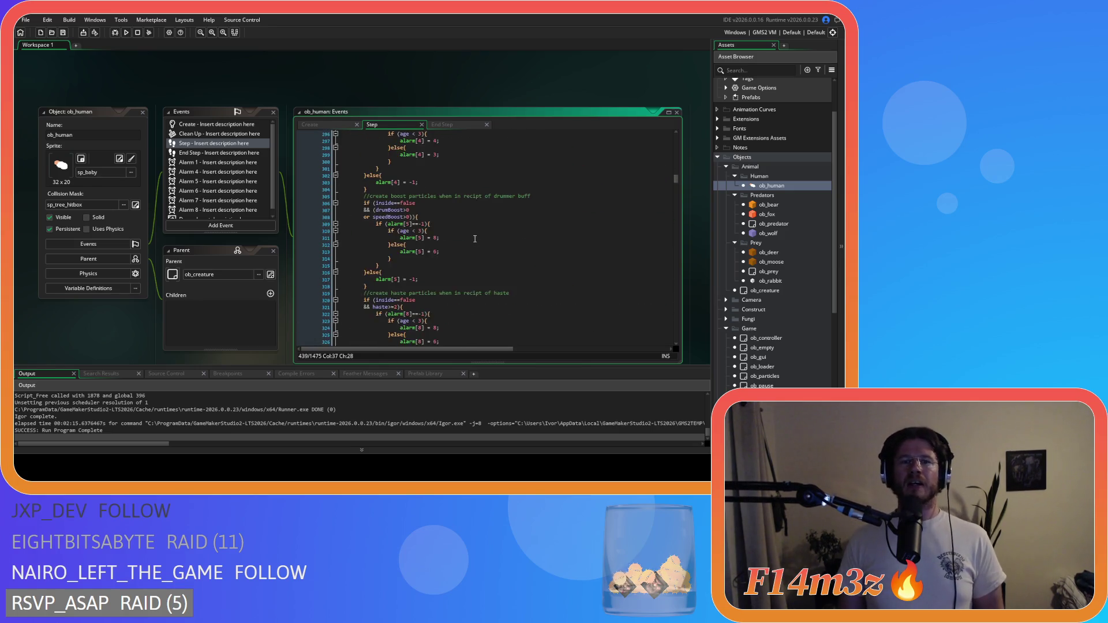
scroll(521, 197, "up", 20)
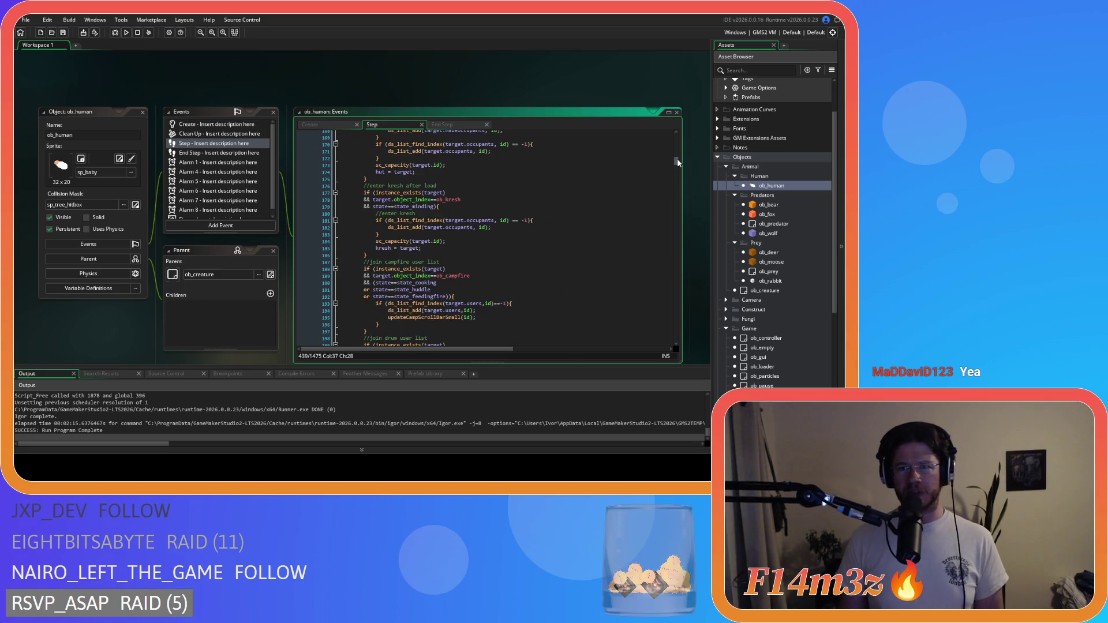
left_click_drag(678, 162, 680, 120)
left_click(494, 148)
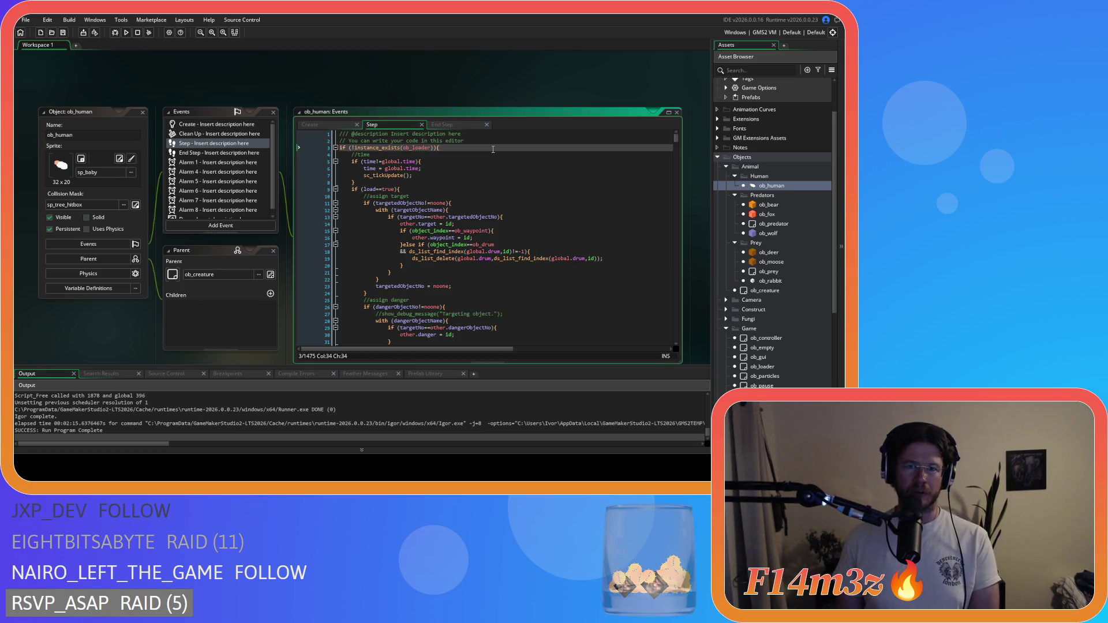
Go to the end of ob_human's Step code, then save and run the game with F5
left_click_drag(676, 138, 684, 364)
left_click(392, 329)
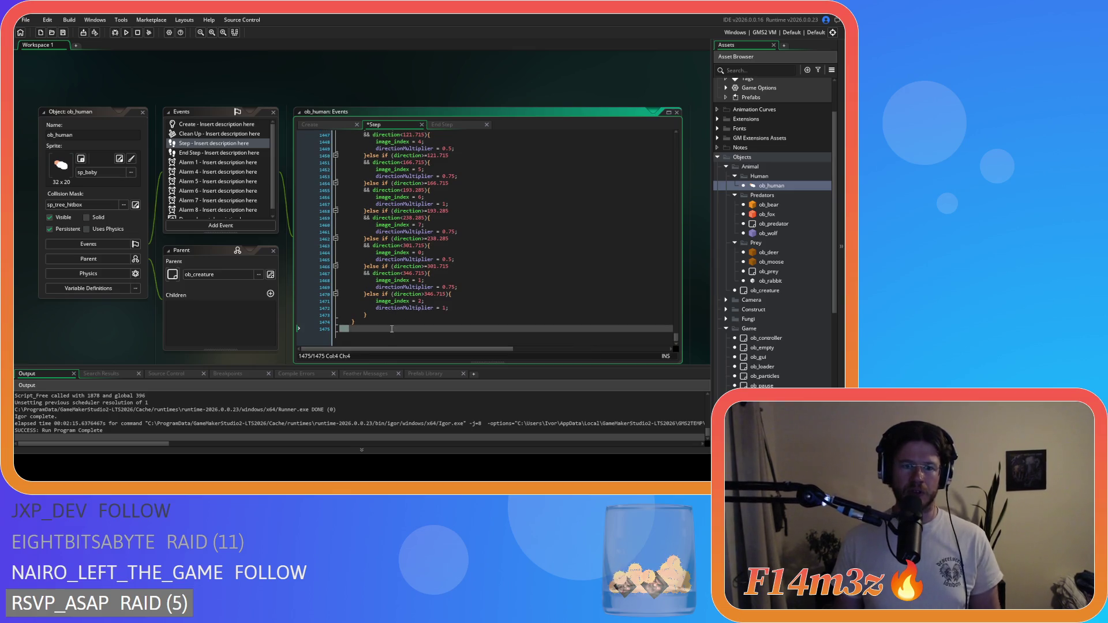
key("F5")
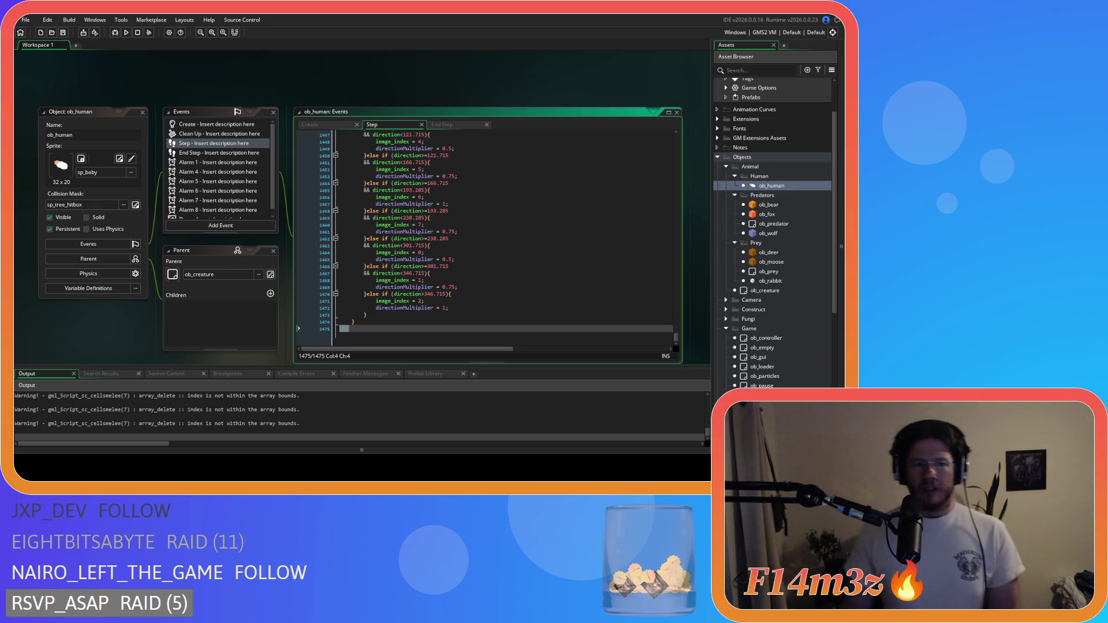
At 1x speed, pan and zoom across the map to find the wandering villagers
key("s")
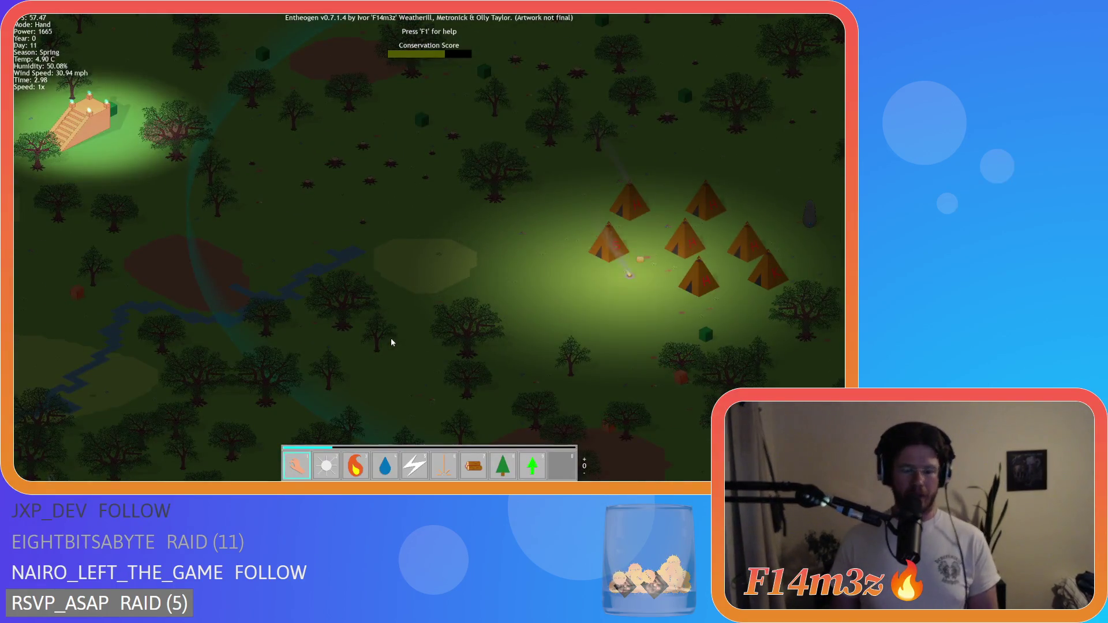
key("s")
scroll(392, 342, "down", 3)
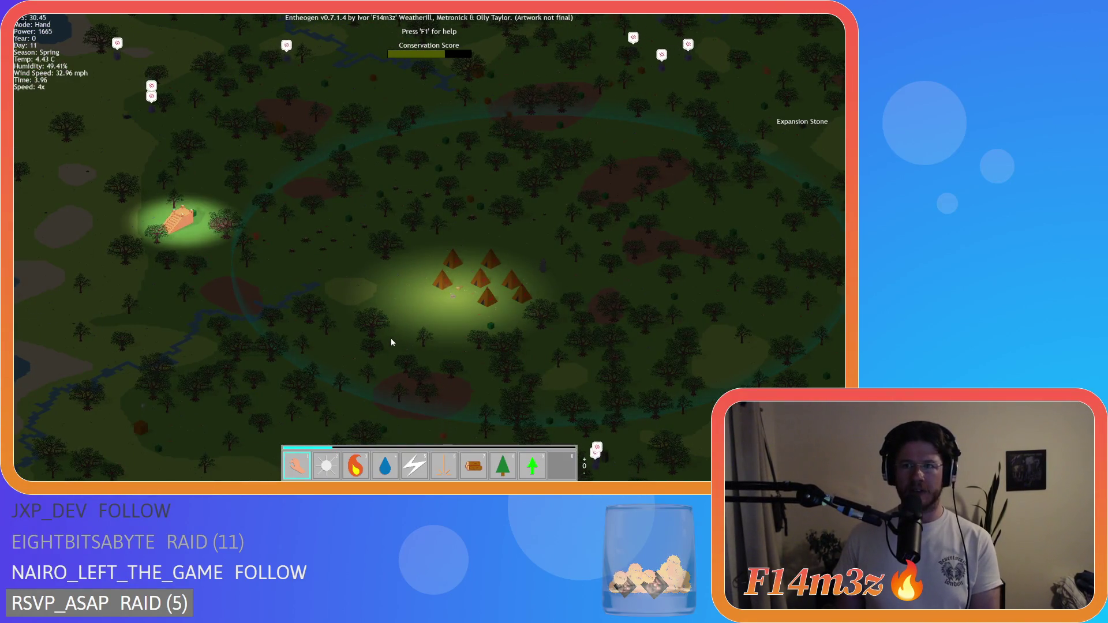
key("minus")
key("s")
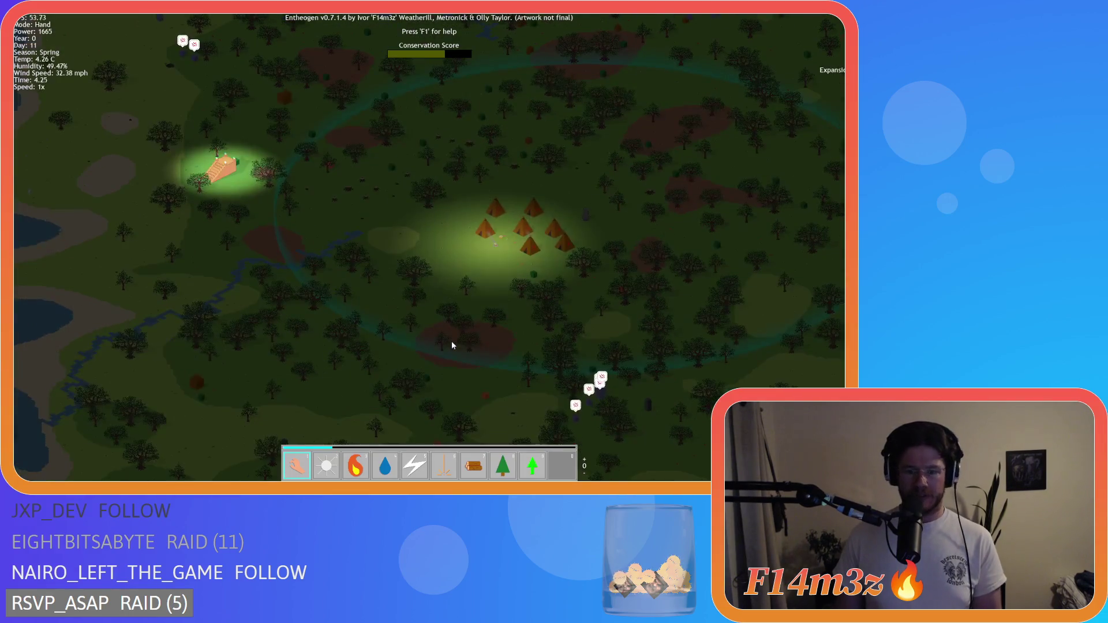
scroll(451, 345, "up", 2)
scroll(452, 345, "down", 2)
scroll(452, 343, "up", 2)
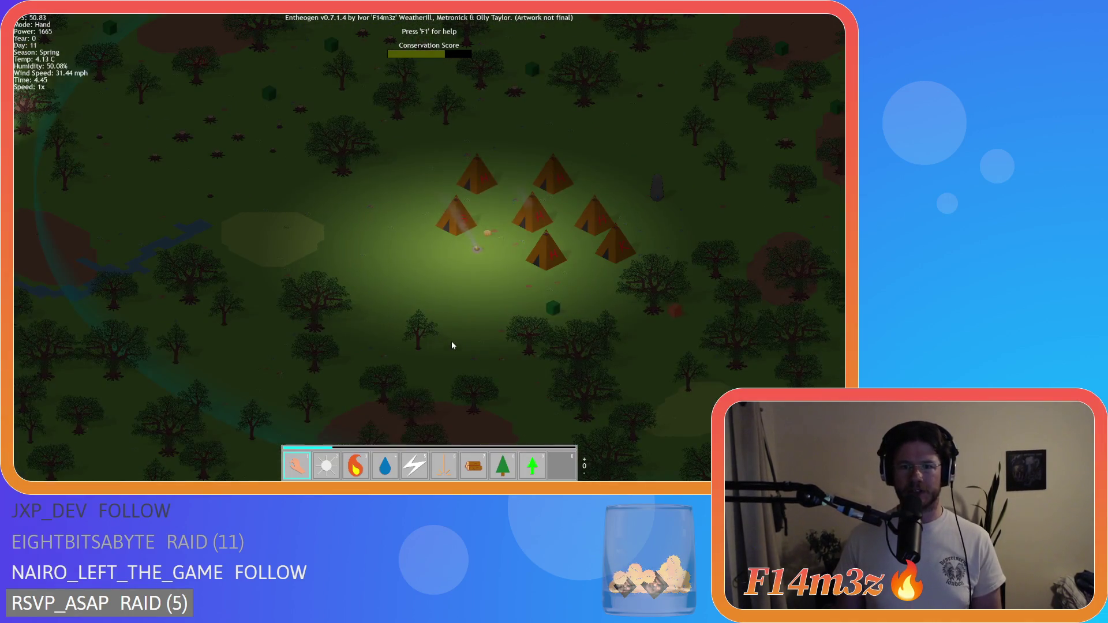
scroll(452, 345, "down", 2)
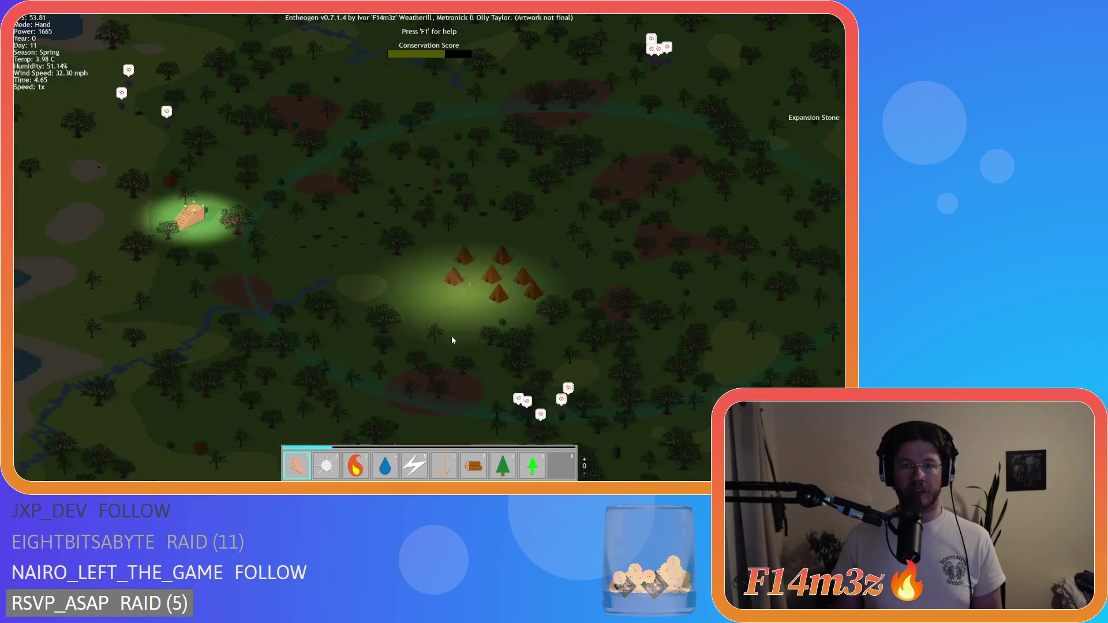
key("s")
scroll(452, 341, "up", 2)
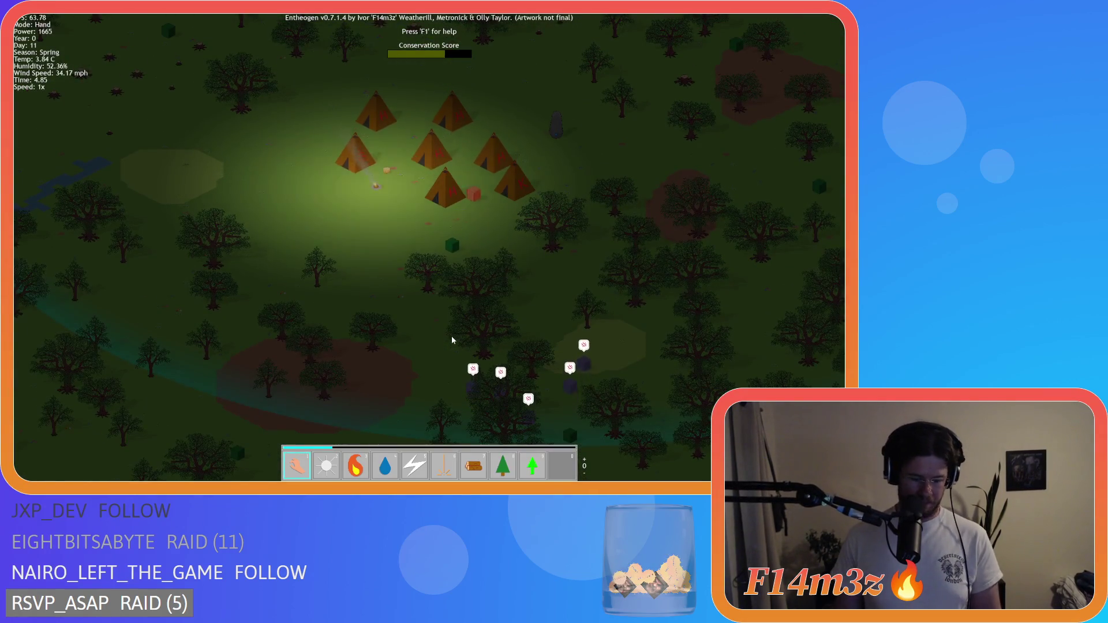
key("space")
Briefly raise the game speed to 4x and pan toward the tent village
key("plus")
key("w")
key("a")
key("space")
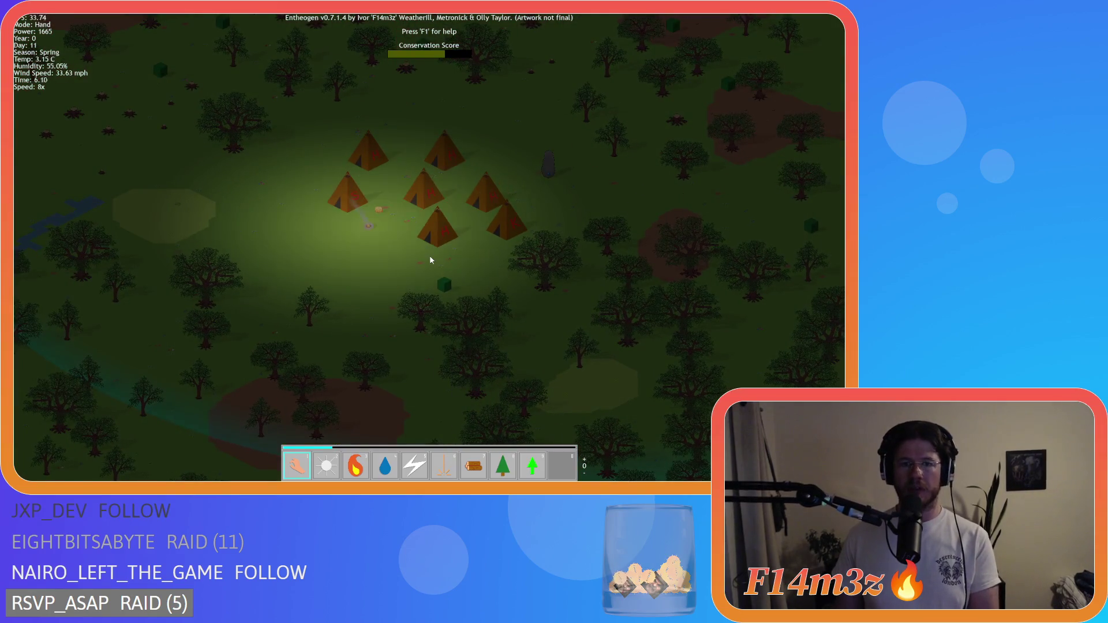
key("minus")
key("minus")
key("minus")
key("a")
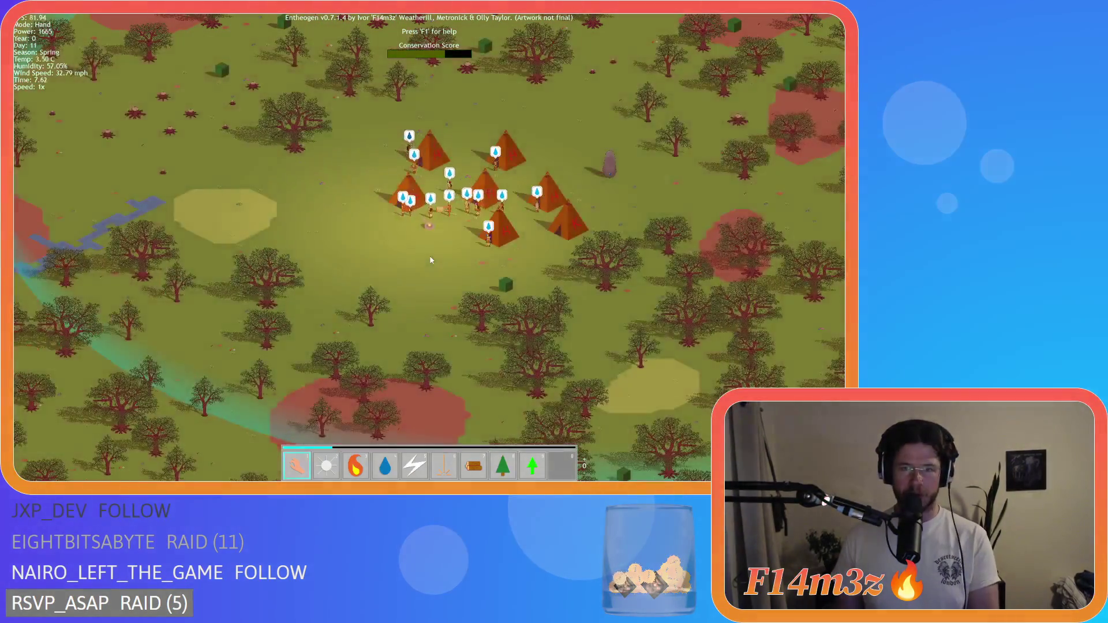
scroll(430, 260, "up", 3)
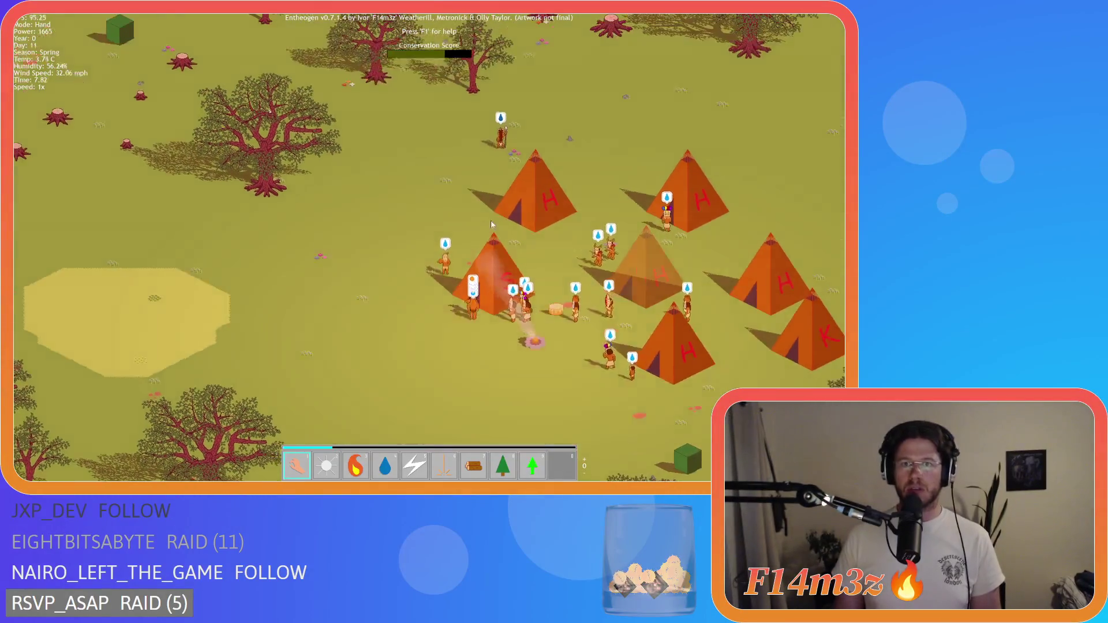
scroll(487, 225, "down", 5)
scroll(637, 283, "up", 3)
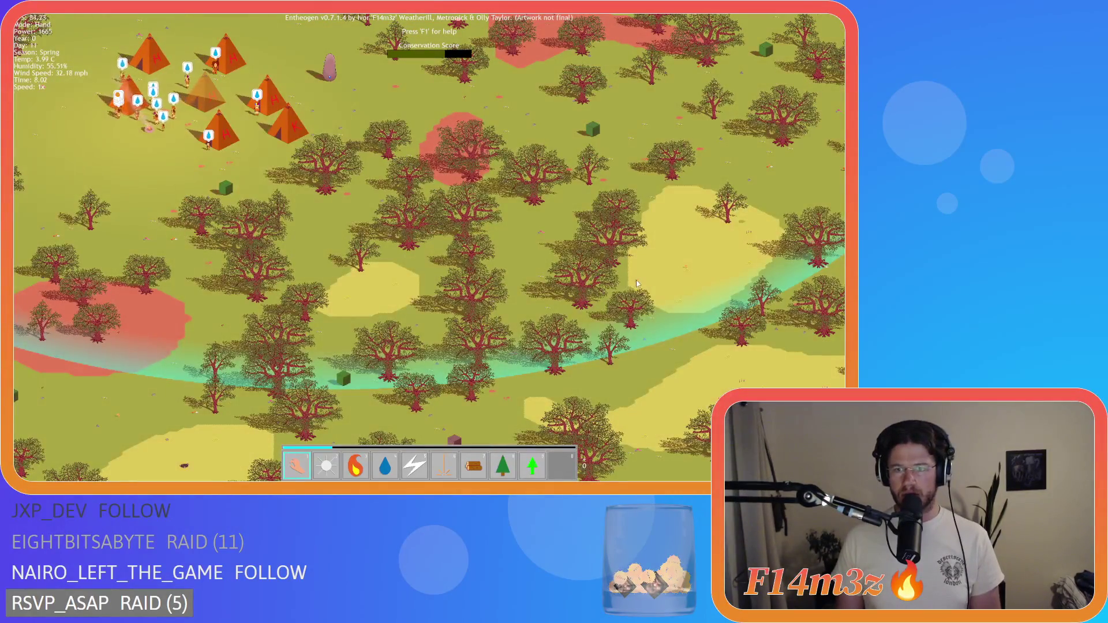
scroll(637, 283, "down", 4)
scroll(399, 248, "up", 3)
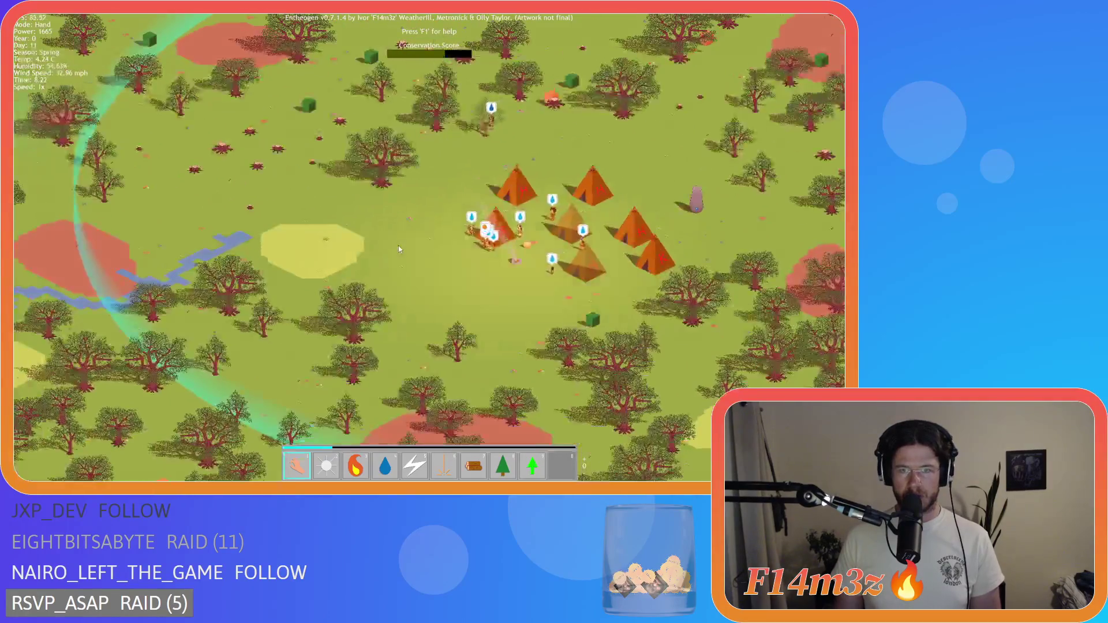
Fast-forward at 8x, watch villagers gather at the temple stairs, then quit the game
key("plus")
key("plus")
key("plus")
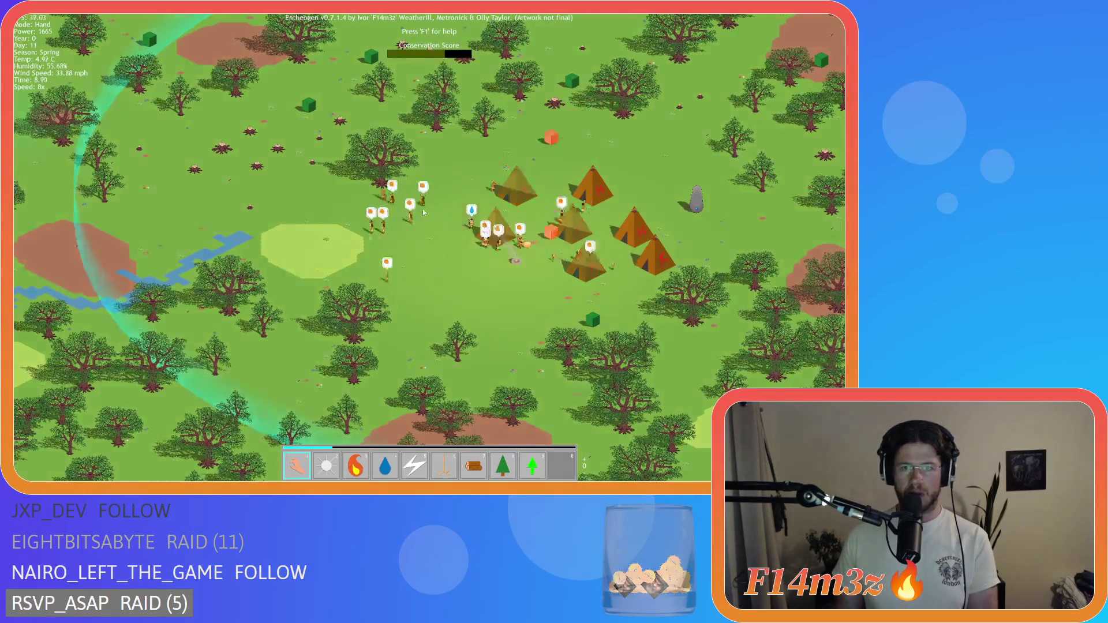
key("a")
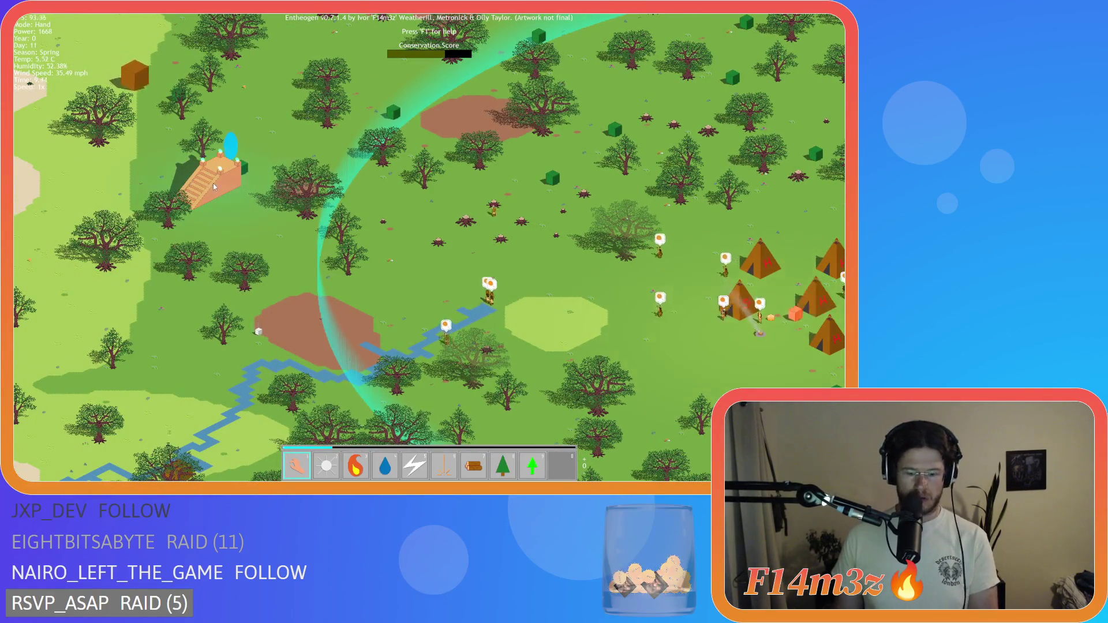
scroll(214, 186, "up", 3)
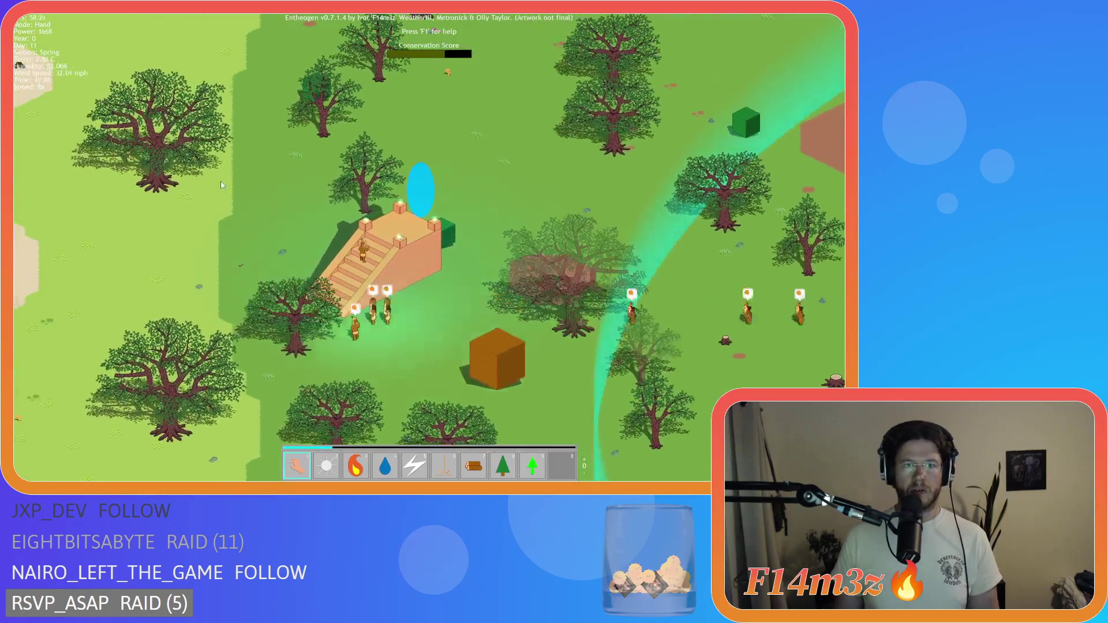
key("s")
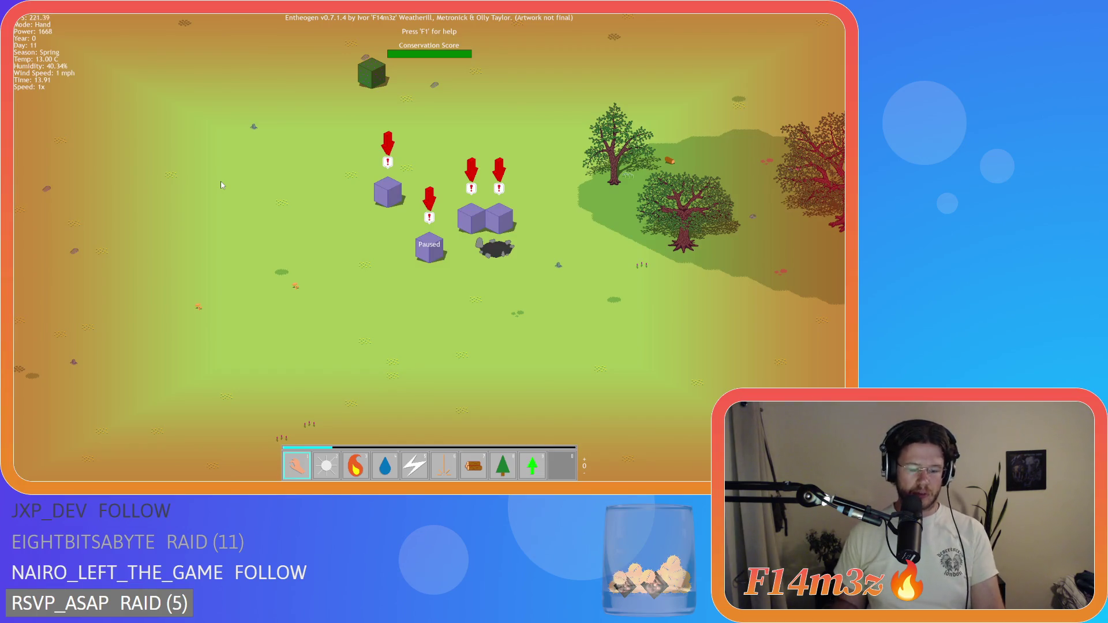
key("Escape")
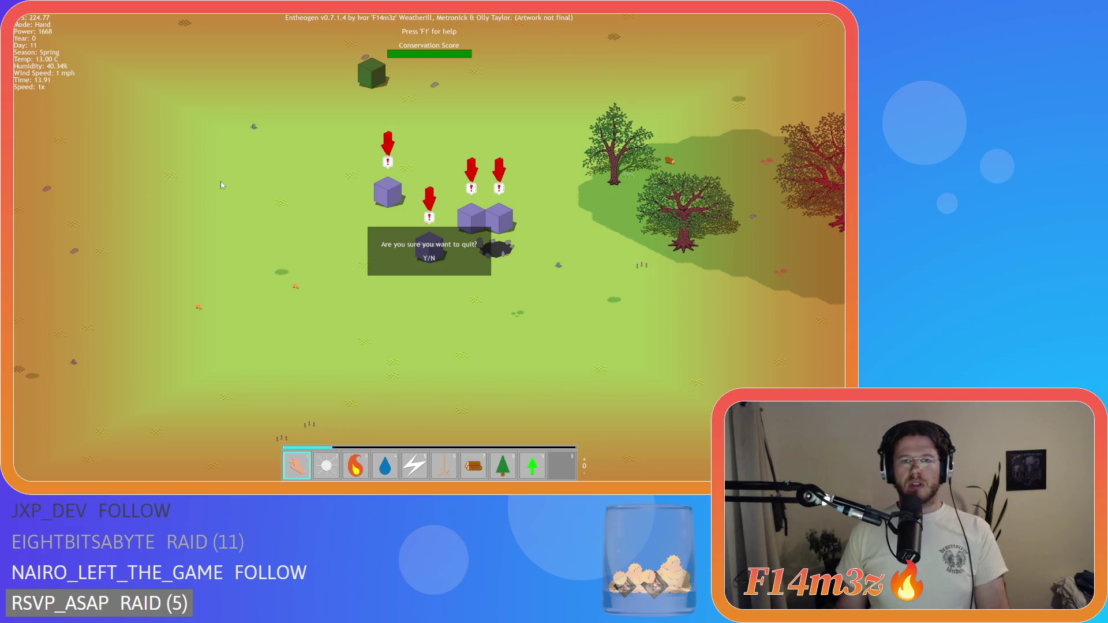
key("y")
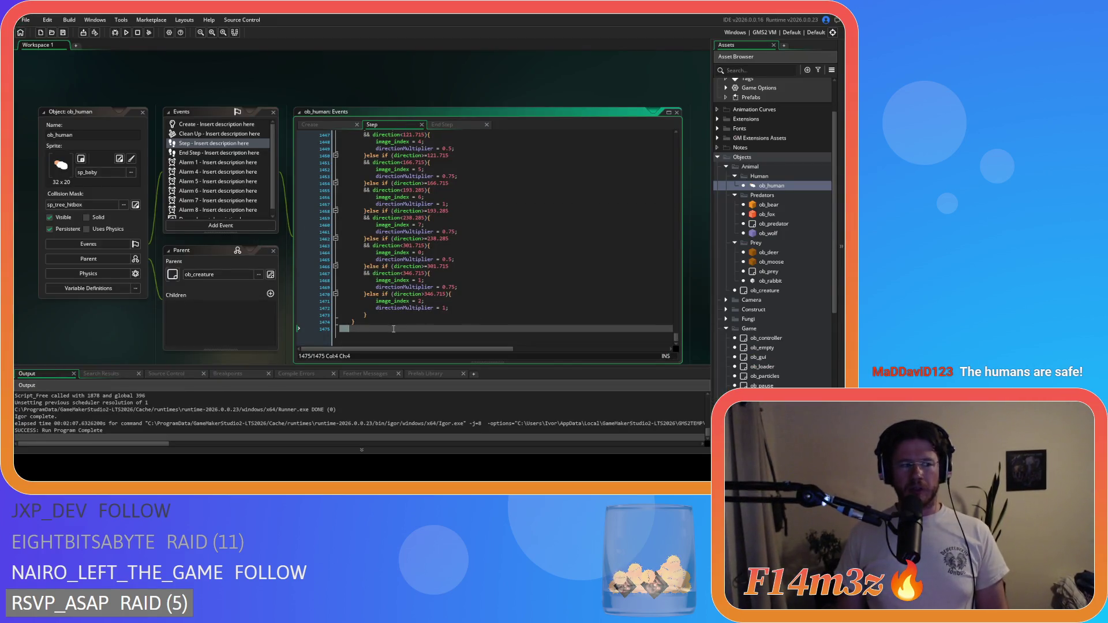
Open ob_bear and change line 4 of its Step code to if (instance_exists(ob_loader)){
key("ctrl+z")
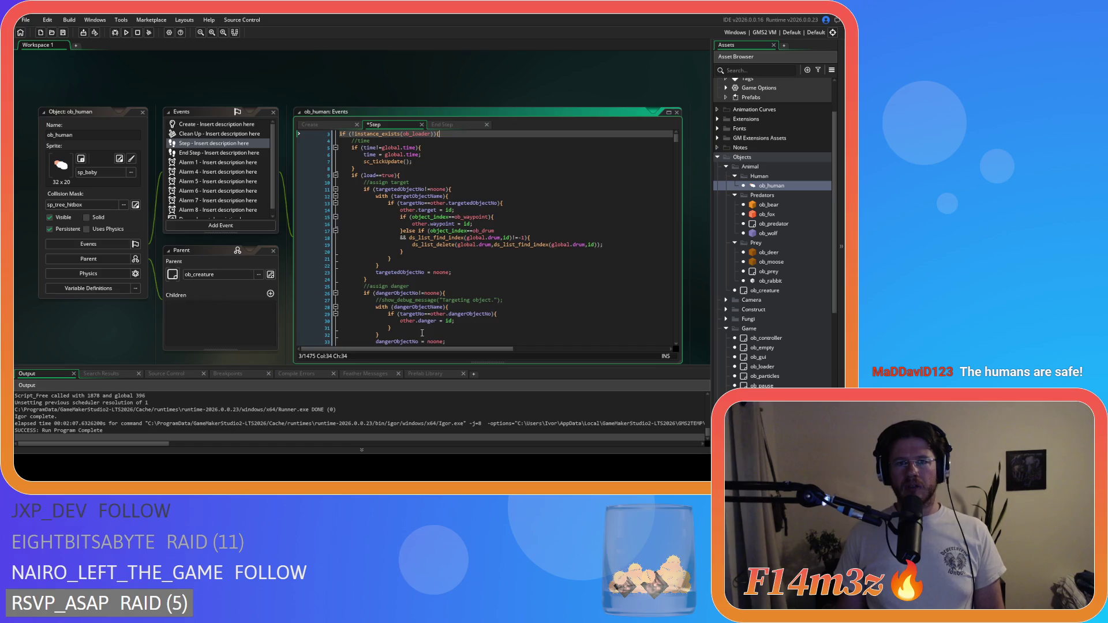
double_click(769, 205)
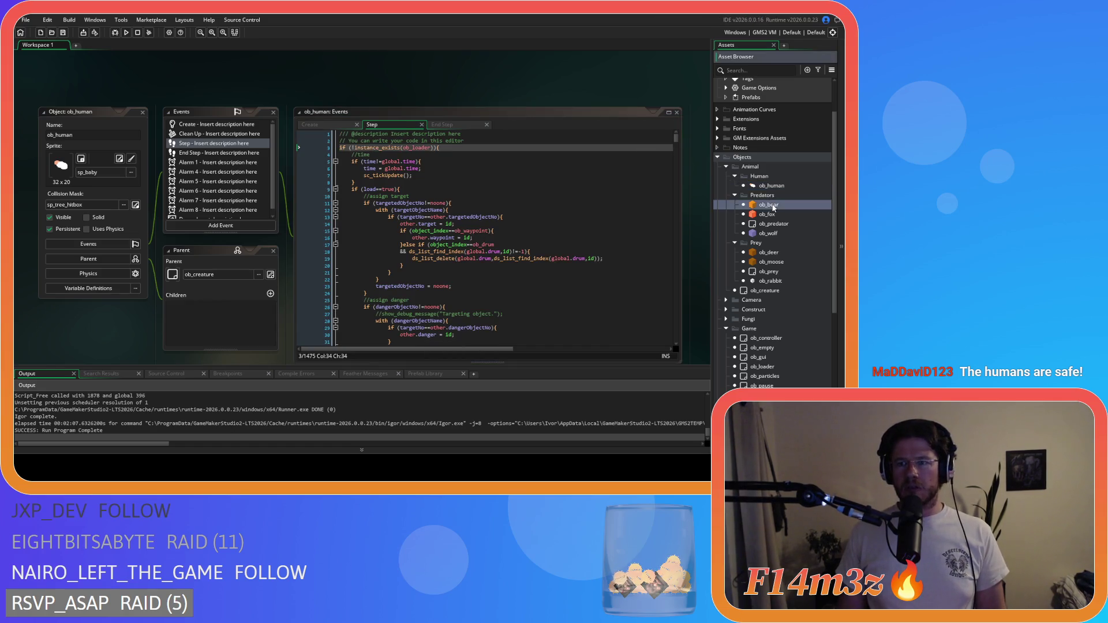
left_click(453, 119)
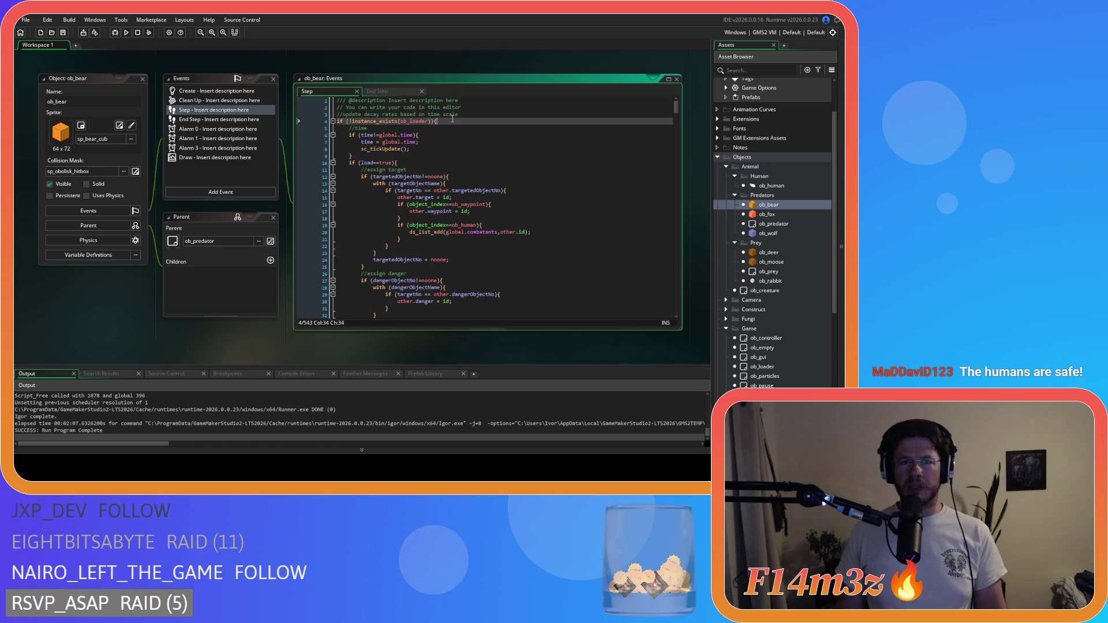
Add the closing brace after the last line of ob_bear's Step code, then save and run with F5
scroll(544, 180, "down", 20)
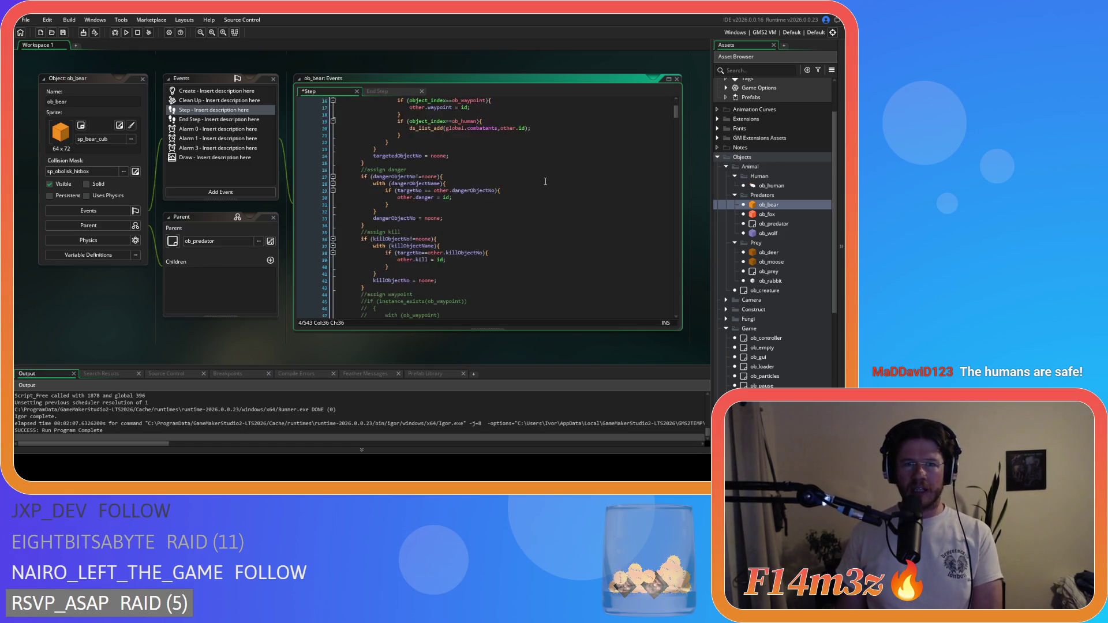
scroll(544, 179, "down", 20)
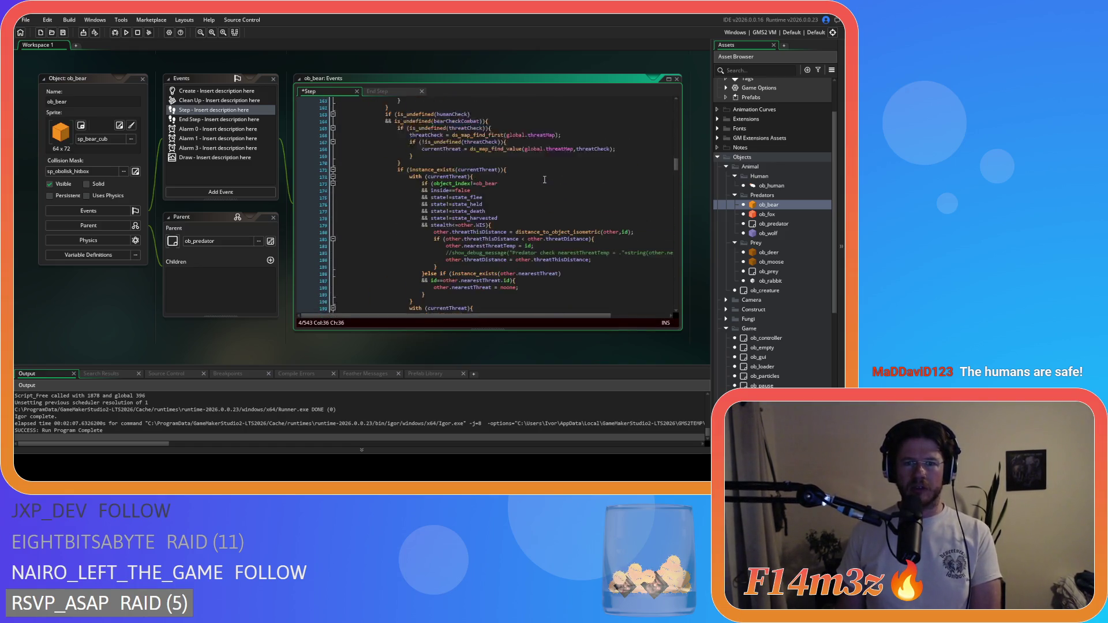
scroll(545, 180, "down", 15)
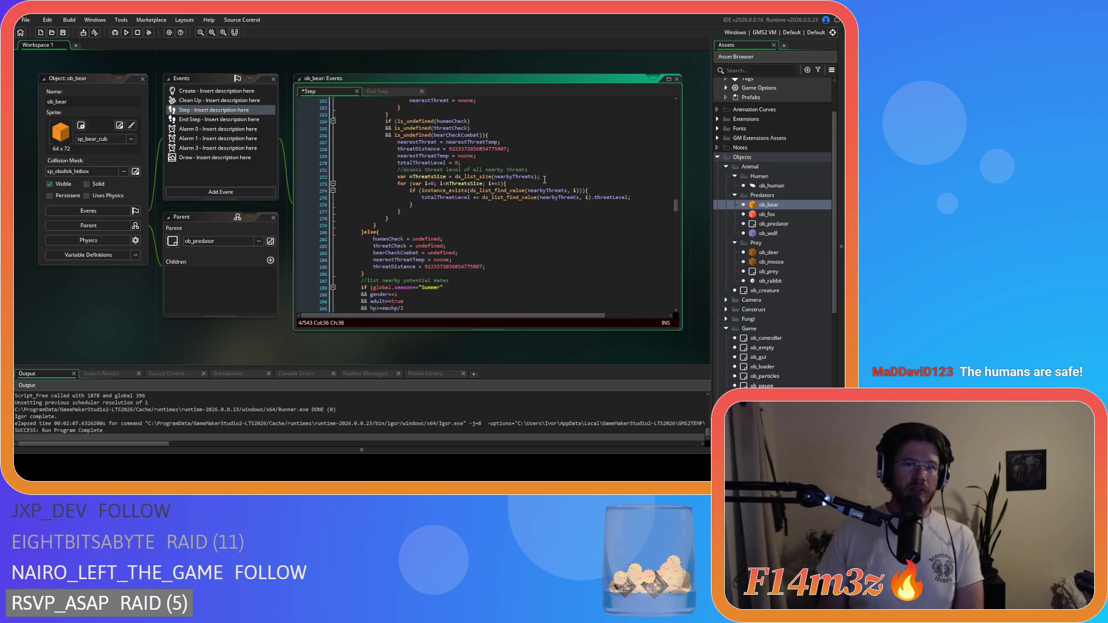
left_click_drag(678, 220, 678, 303)
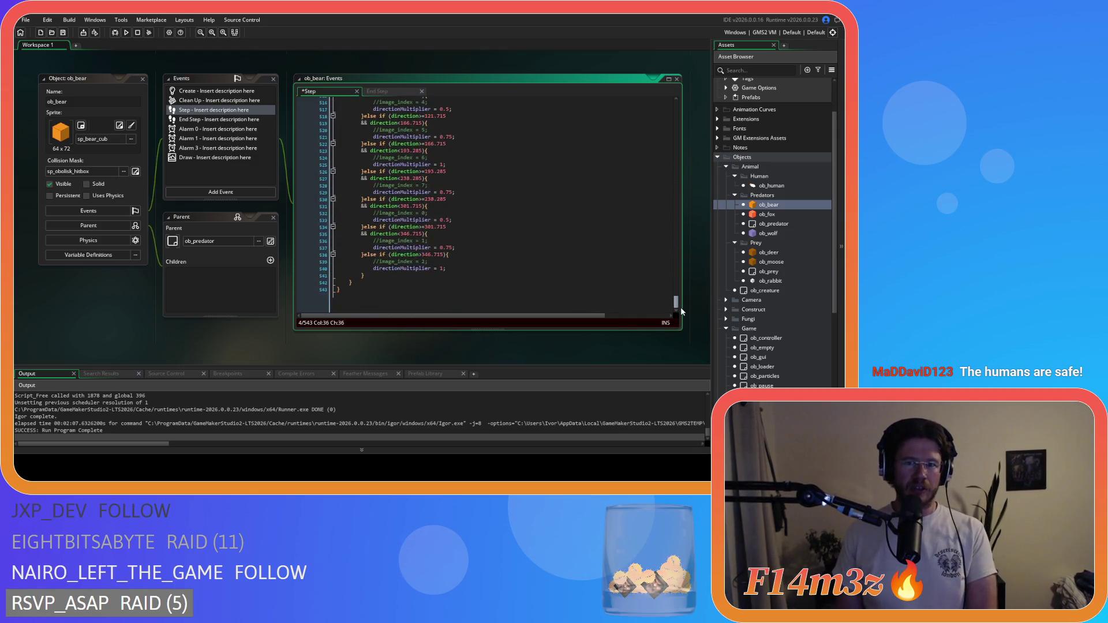
left_click(361, 302)
key("F5")
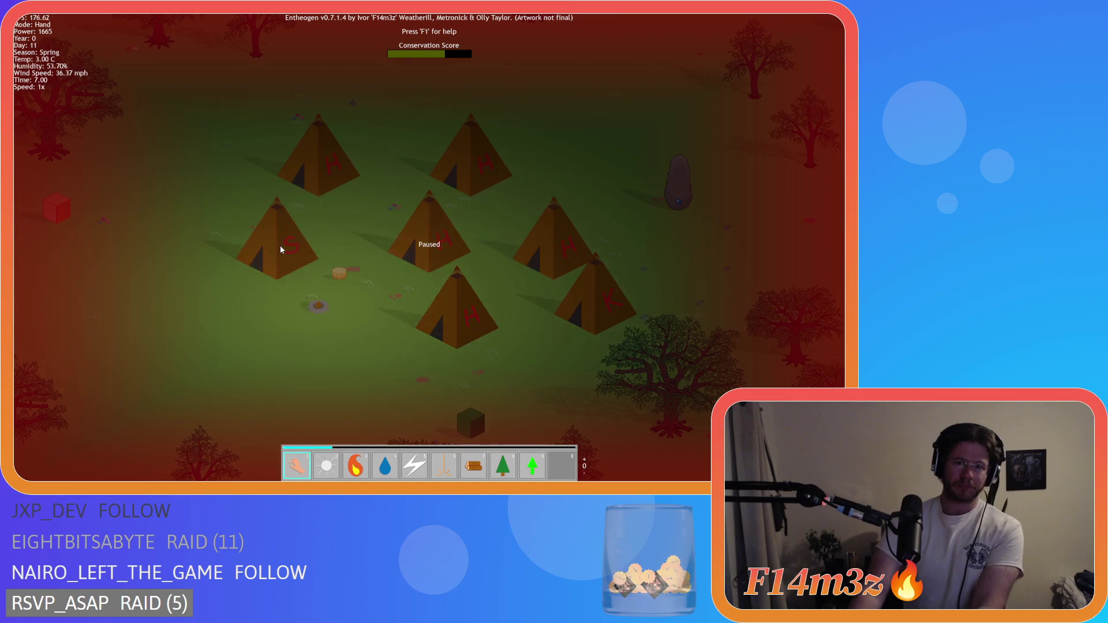
Resume the game and pan and zoom across the village to check the villagers
key("space")
key("Up")
key("Left")
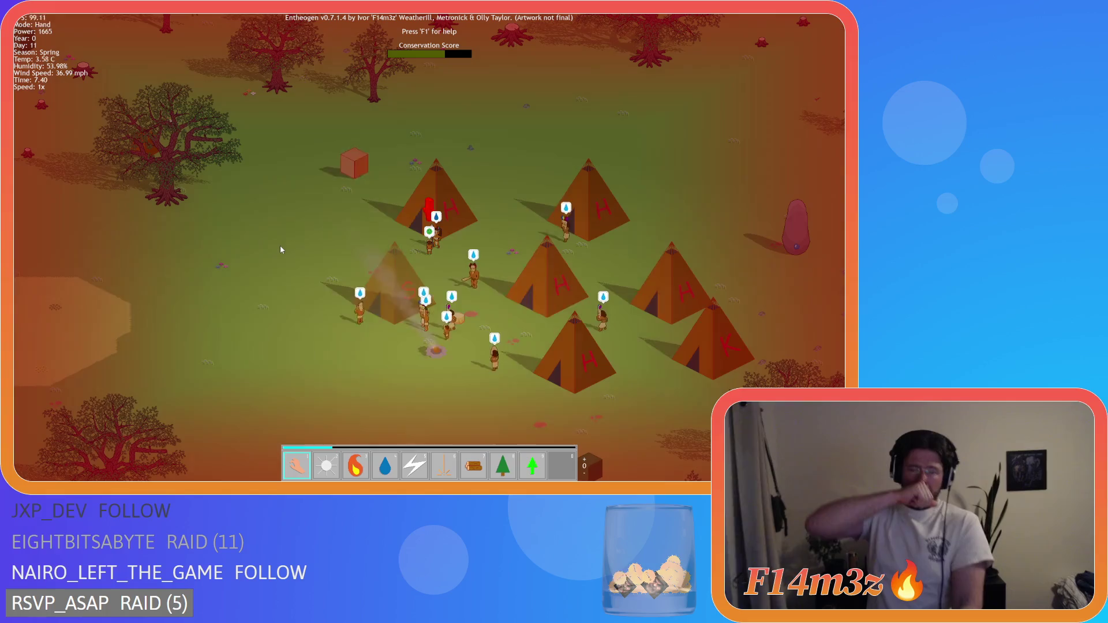
scroll(280, 250, "down", 5)
scroll(566, 234, "up", 5)
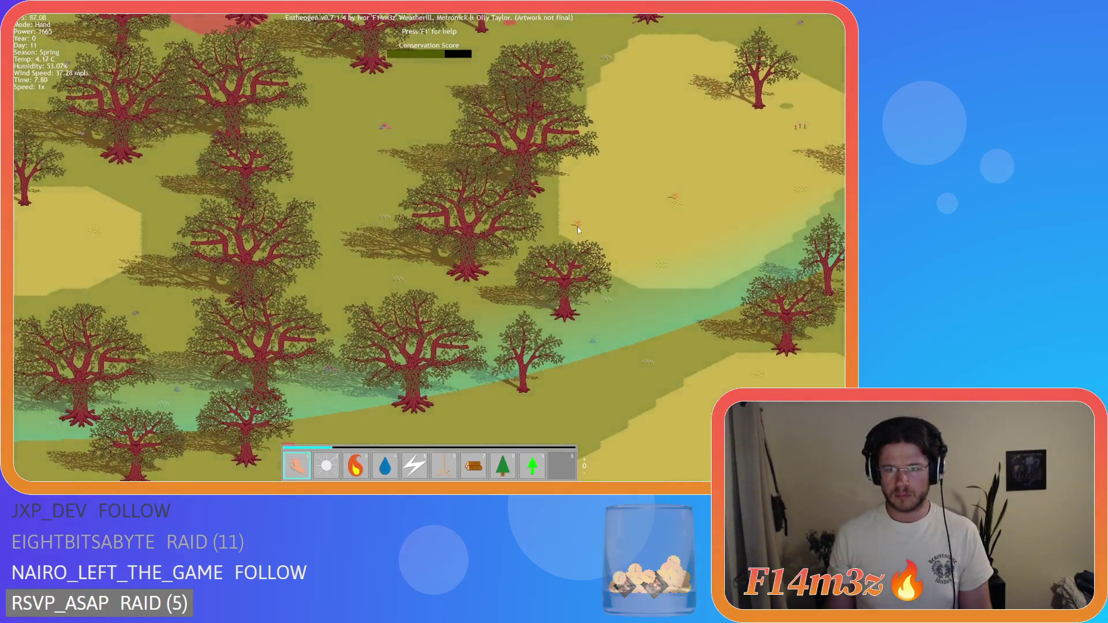
scroll(577, 228, "down", 3)
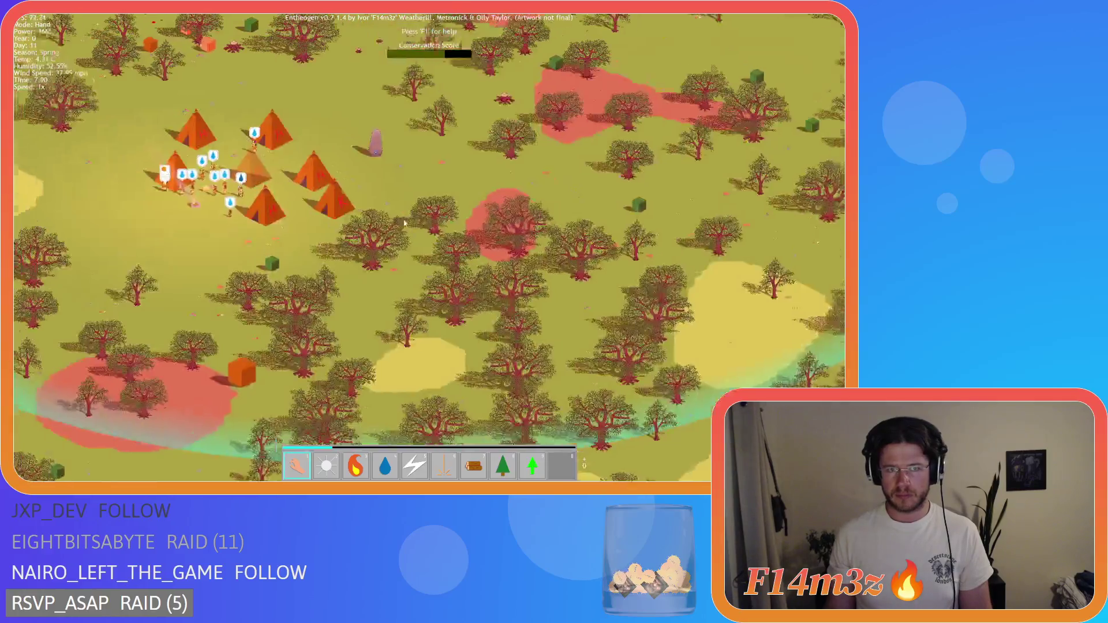
scroll(404, 224, "up", 4)
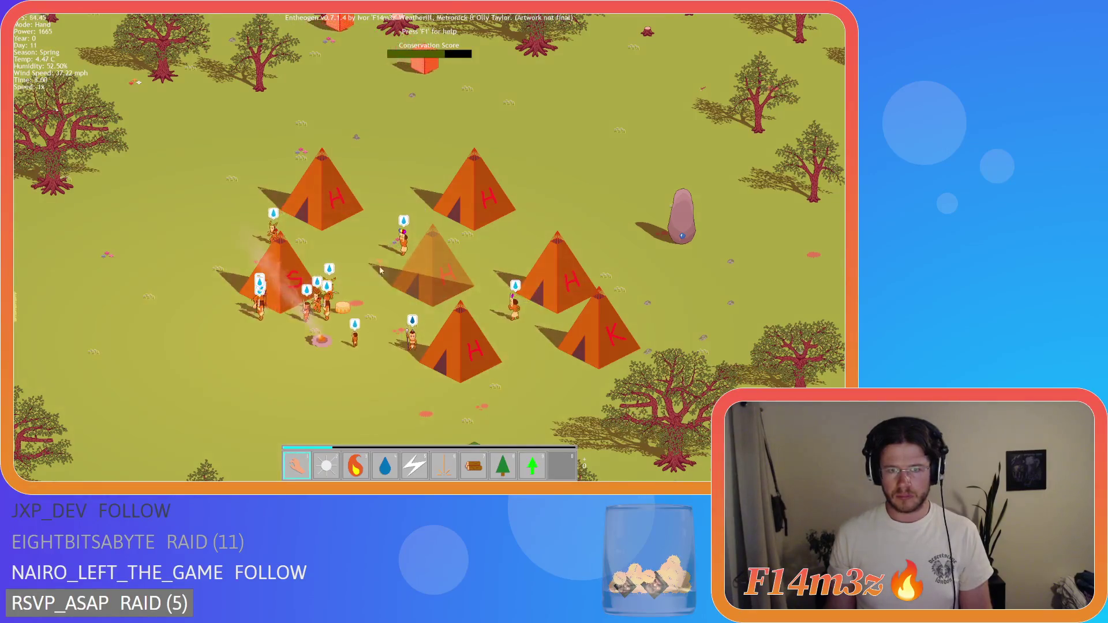
left_click_drag(279, 446, 404, 336)
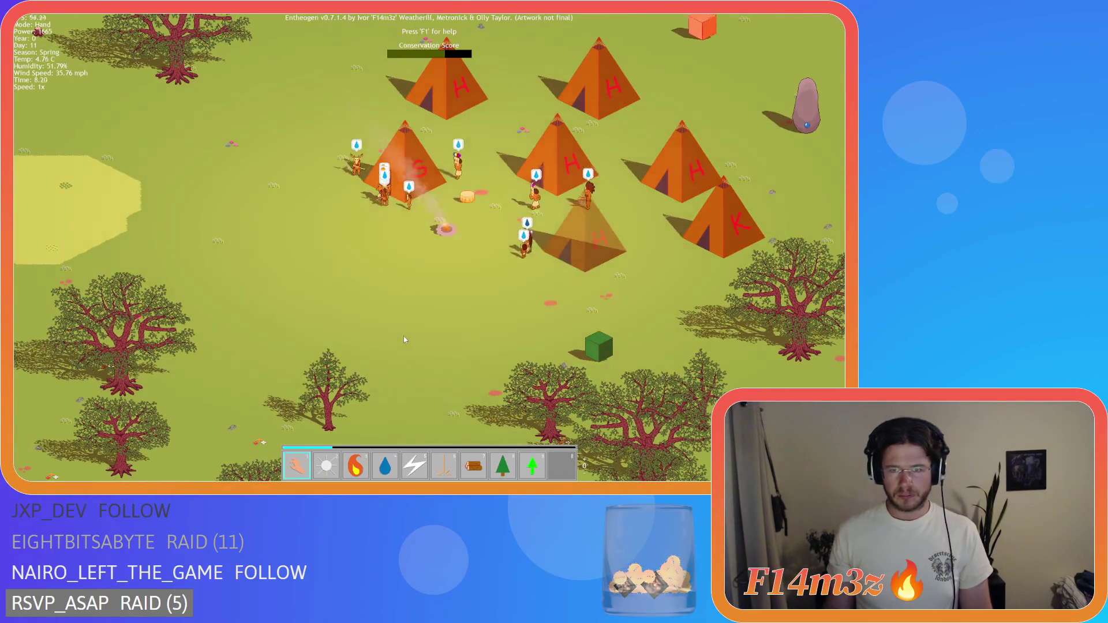
mouse_move(404, 336)
left_mouse_down()
mouse_move(422, 344)
mouse_move(348, 371)
left_mouse_up()
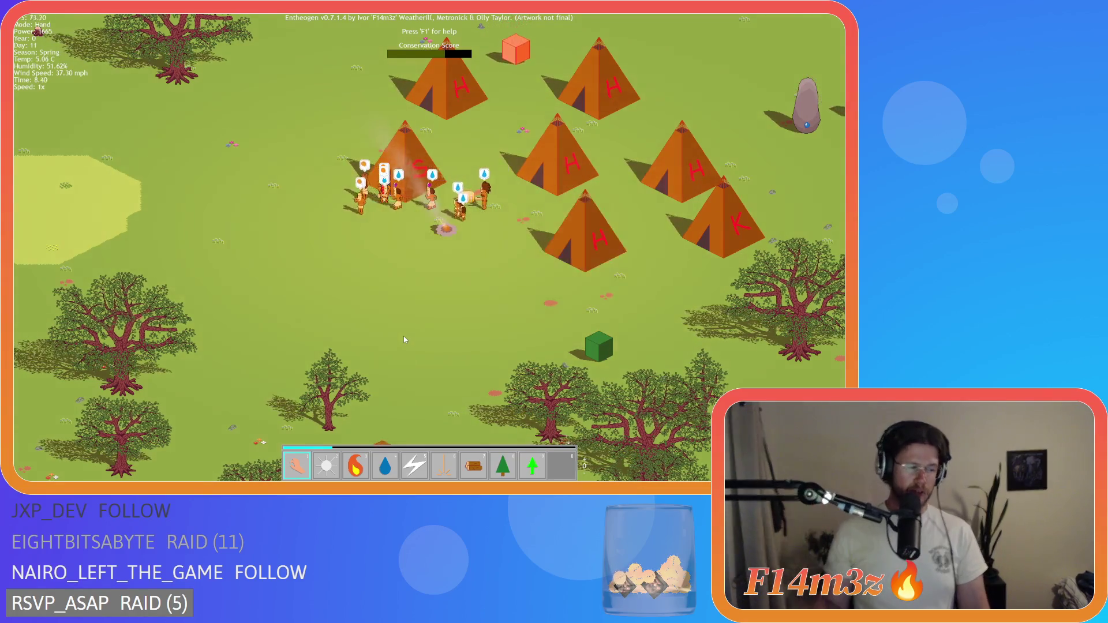
scroll(368, 238, "down", 5)
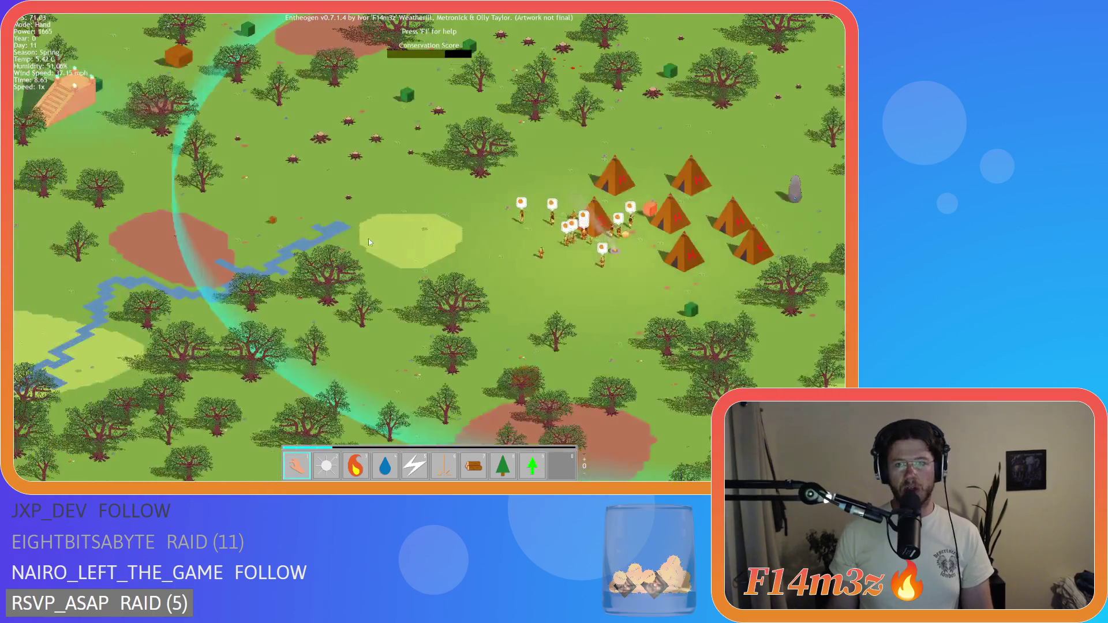
scroll(368, 238, "up", 5)
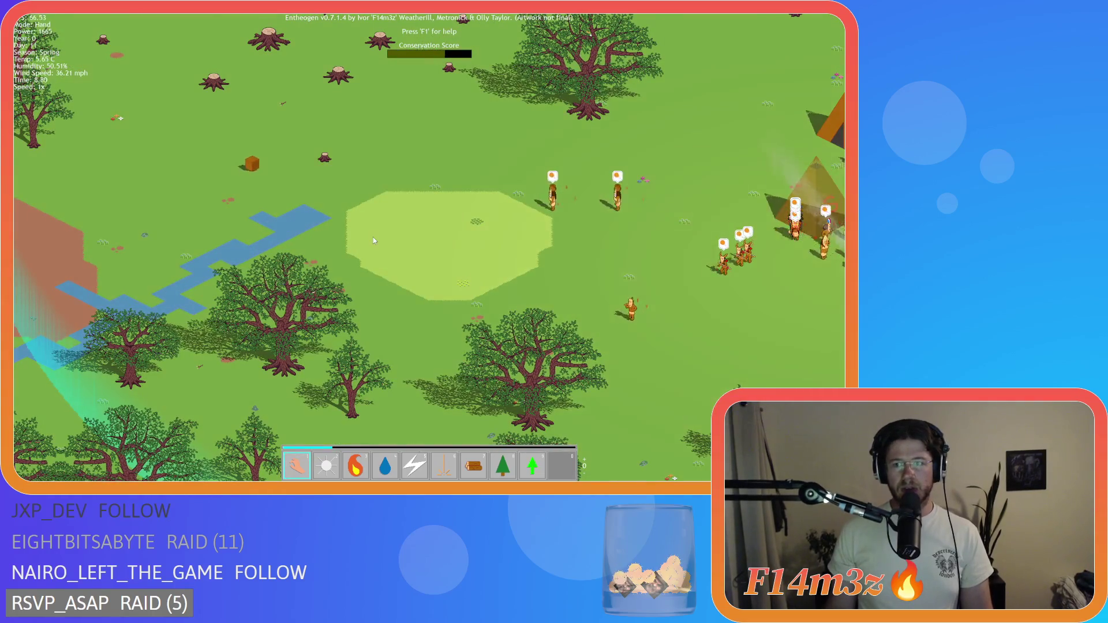
scroll(373, 237, "down", 3)
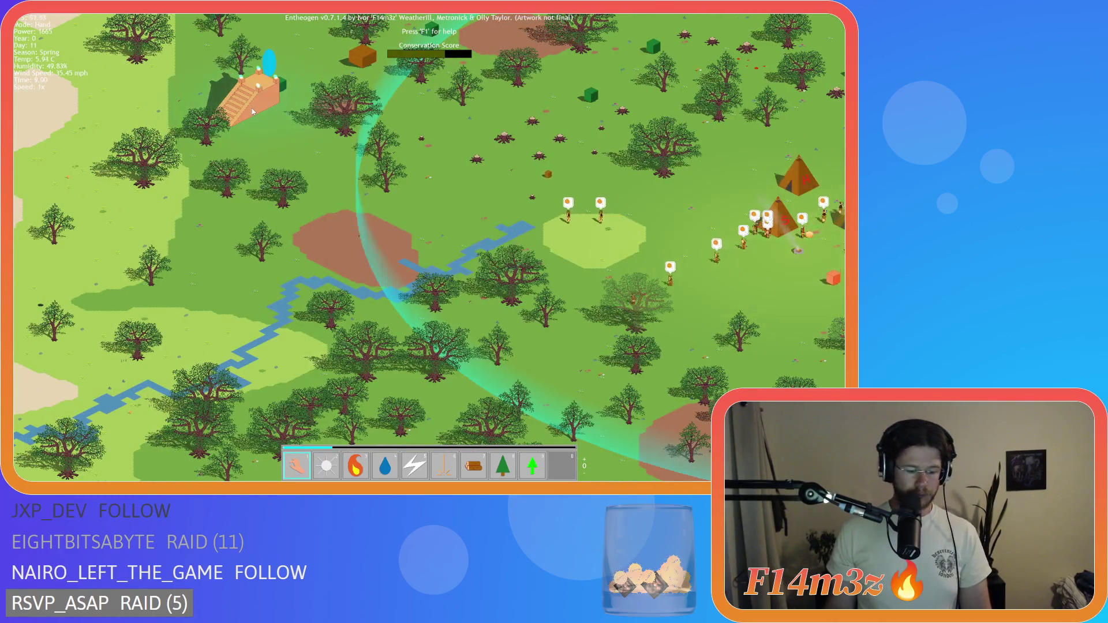
Pan over the surrounding forest at 8x game speed, following the villagers
key("d")
key("a")
key("w")
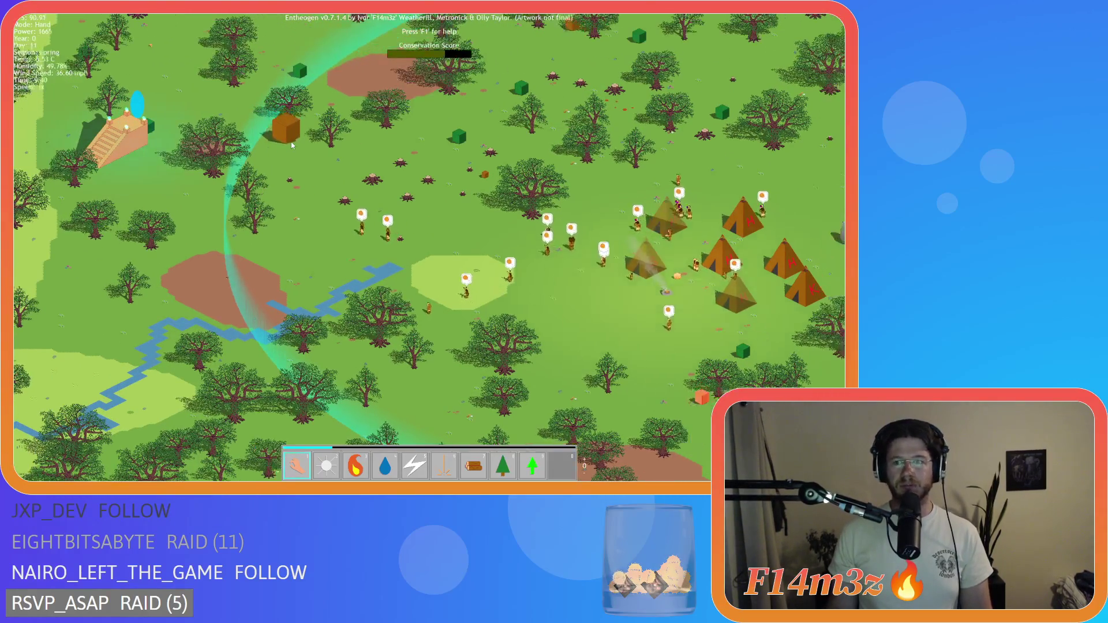
key("a")
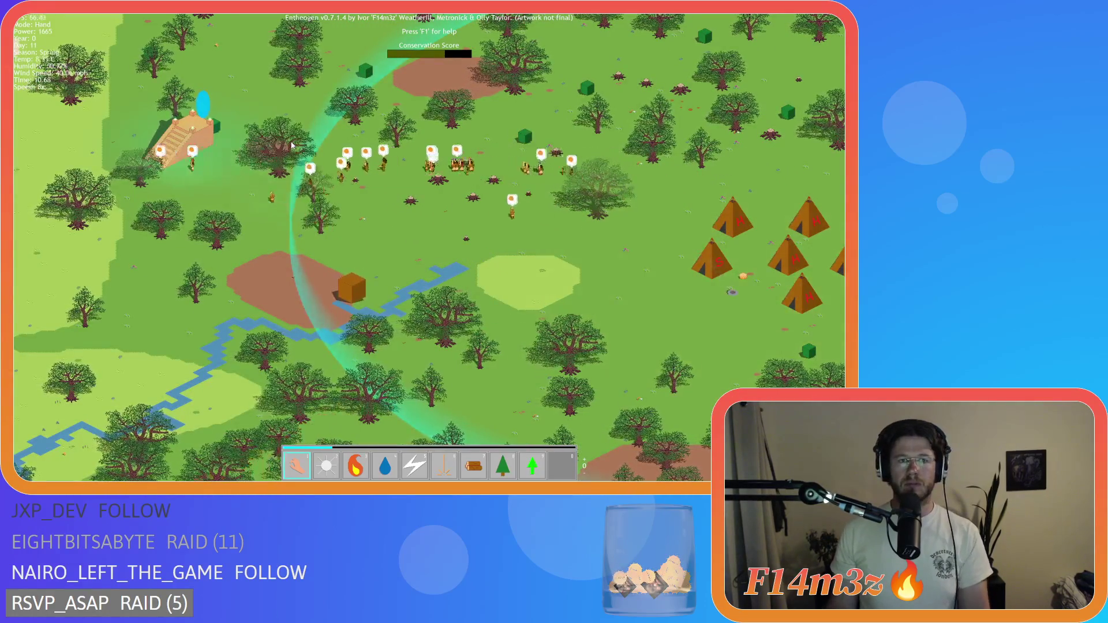
key("w")
key("a")
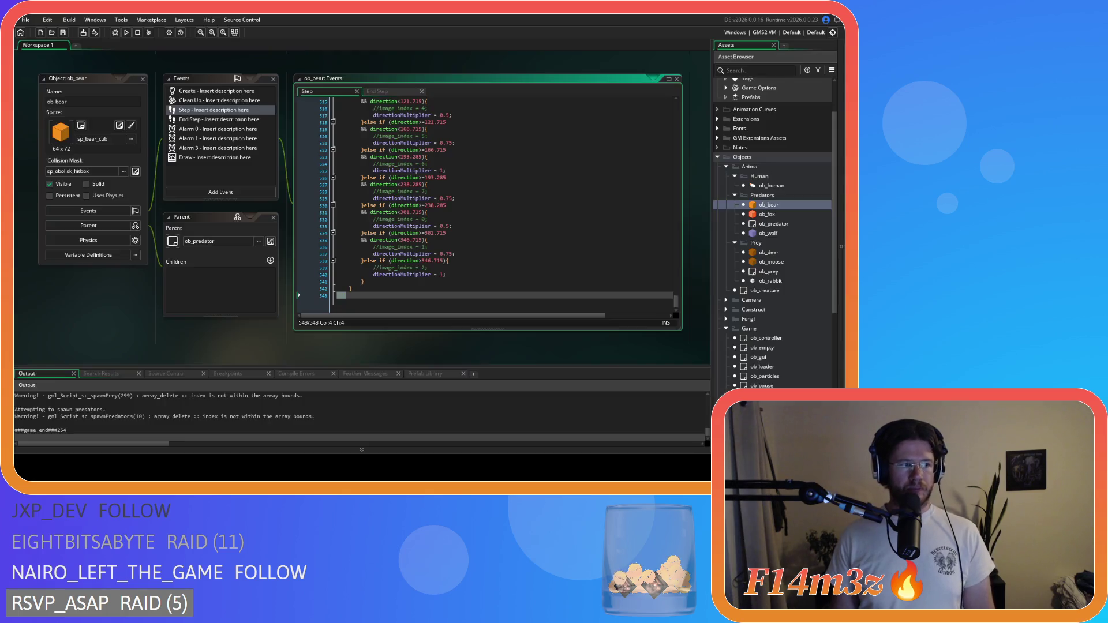
Undo the stray // and read down from the instance_exists(ob_loader) check at the top of ob_bear's Step code
type("//")
key("ctrl+z")
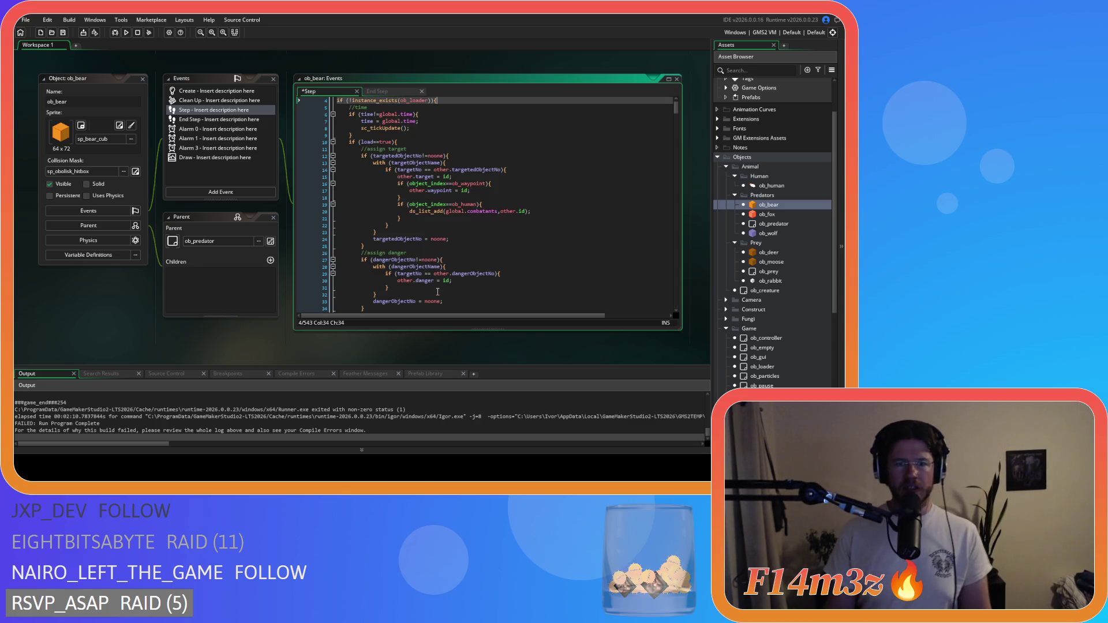
scroll(458, 227, "down", 20)
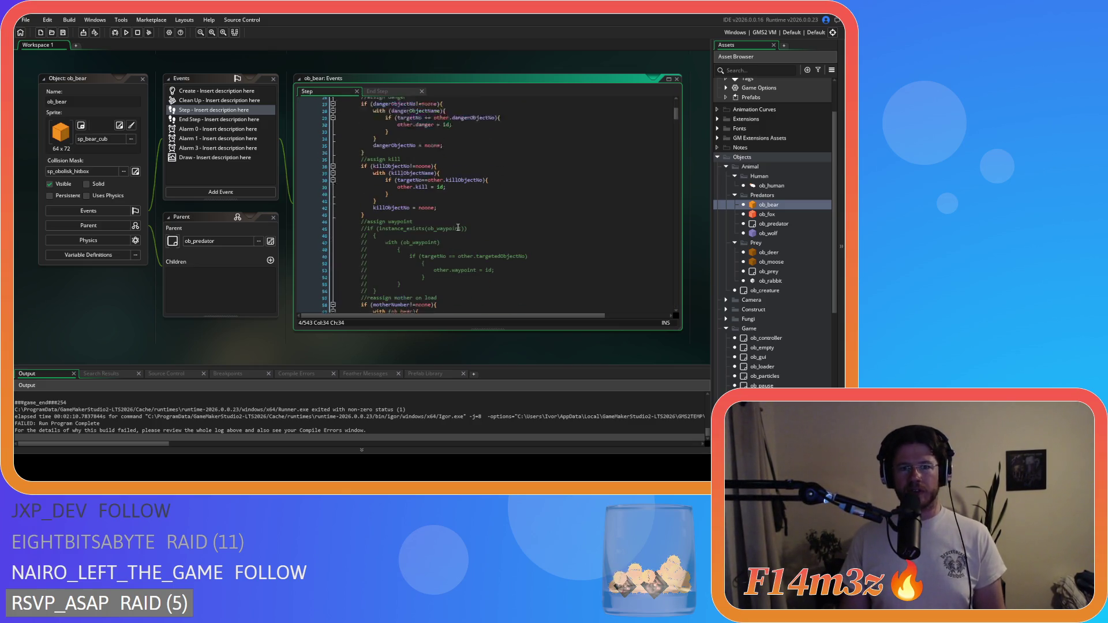
scroll(458, 228, "down", 7)
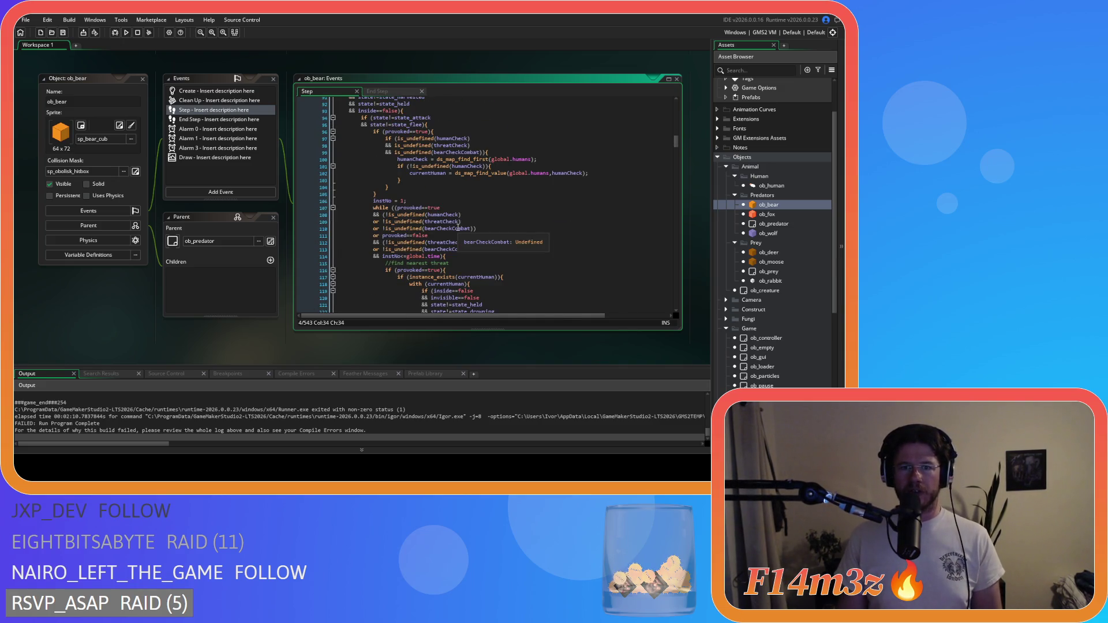
scroll(458, 228, "down", 6)
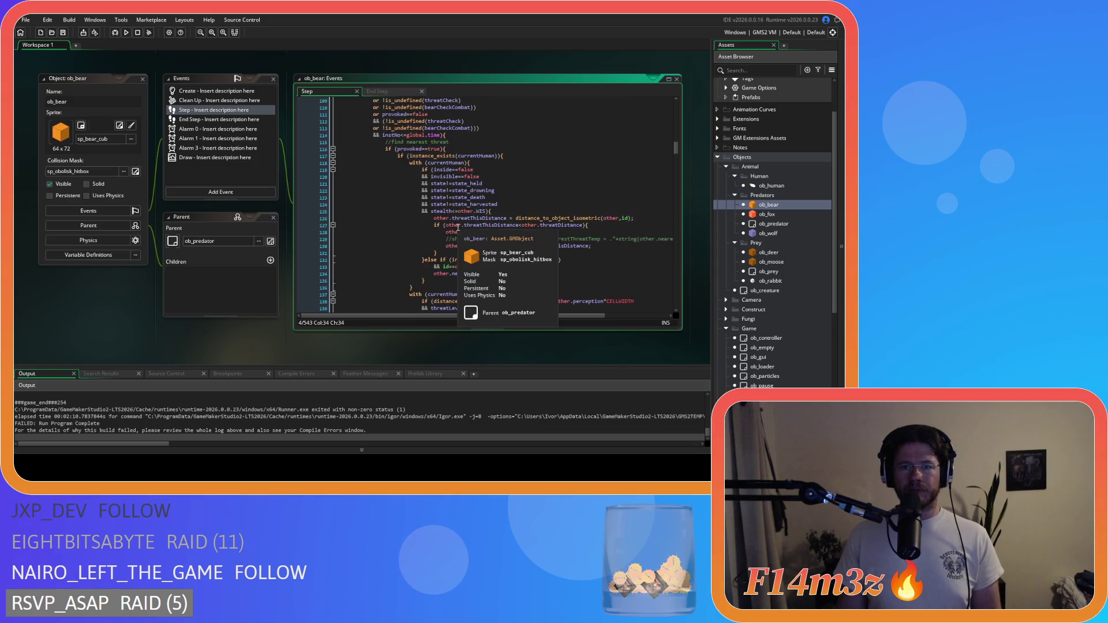
scroll(473, 219, "down", 5)
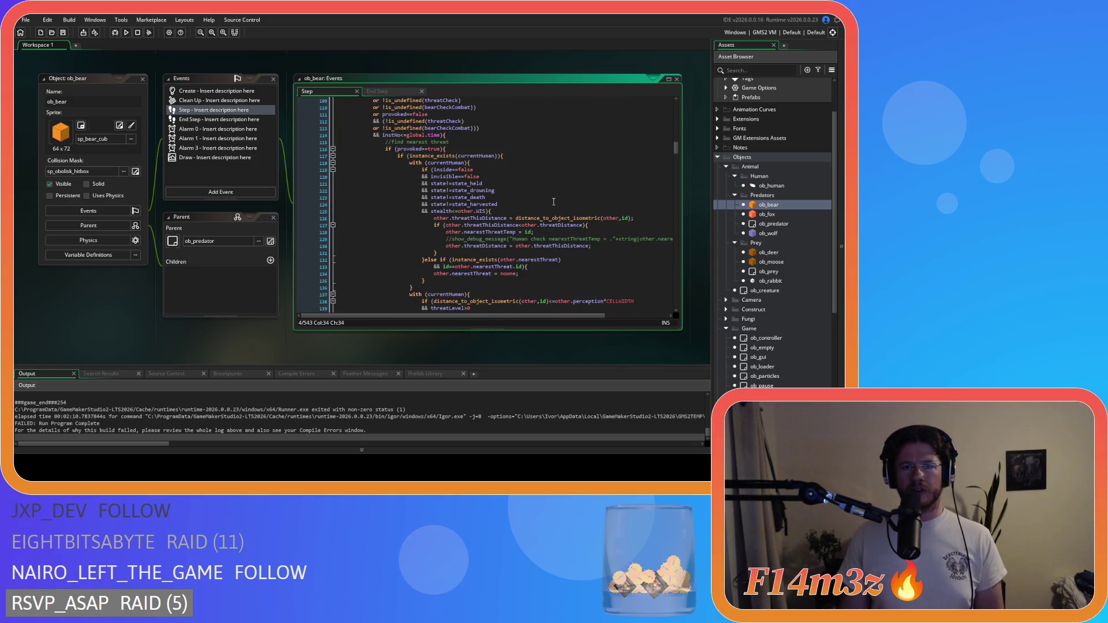
scroll(554, 202, "down", 20)
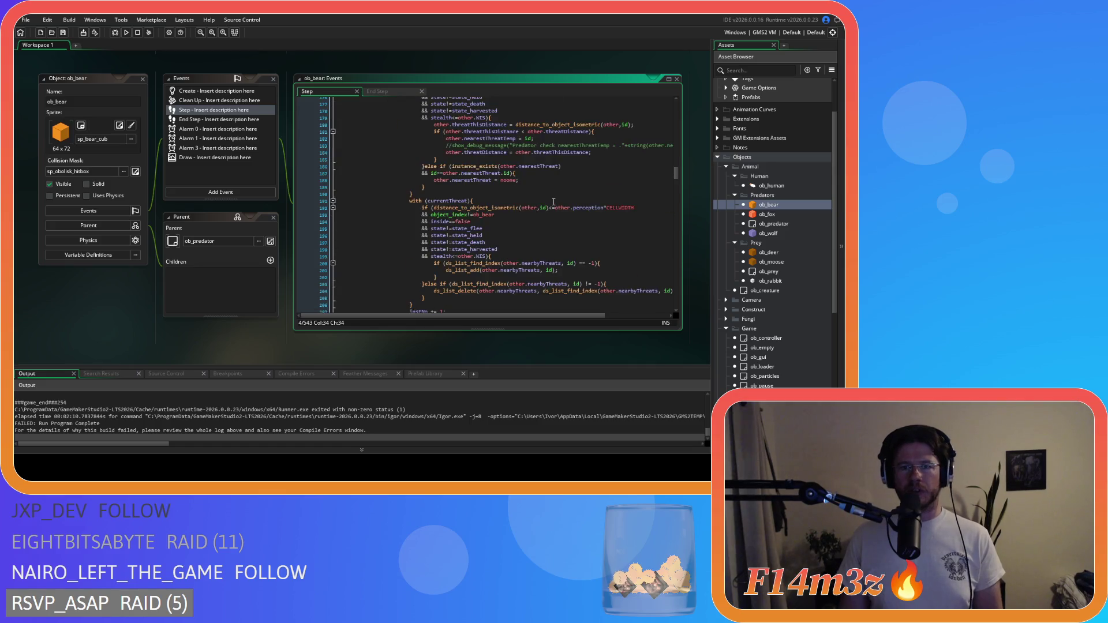
scroll(553, 201, "down", 4)
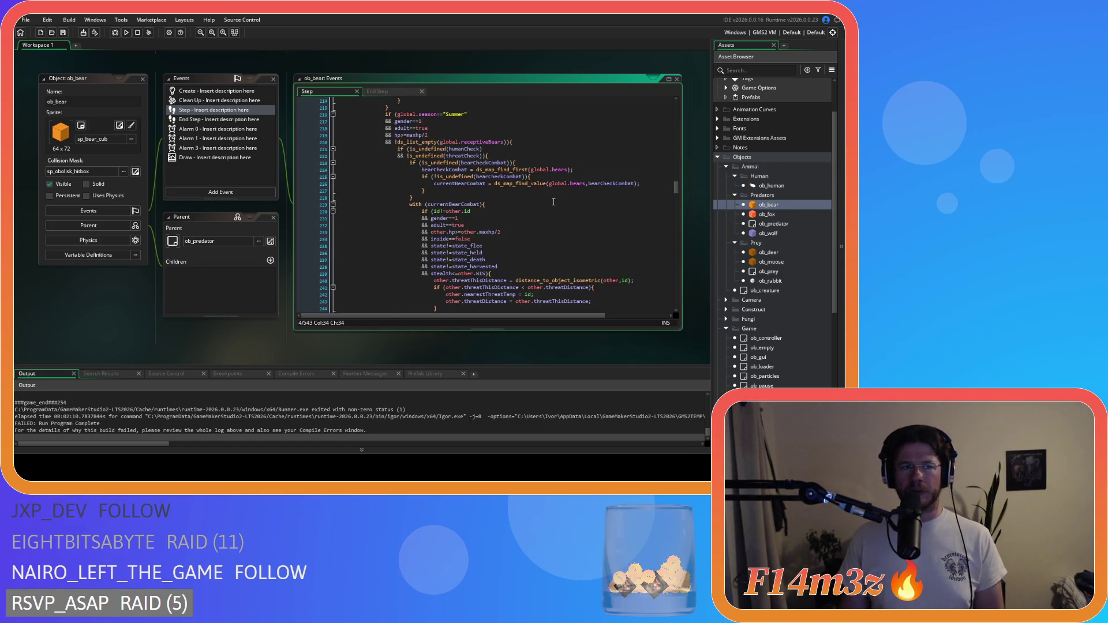
scroll(554, 201, "up", 4)
scroll(554, 201, "down", 5)
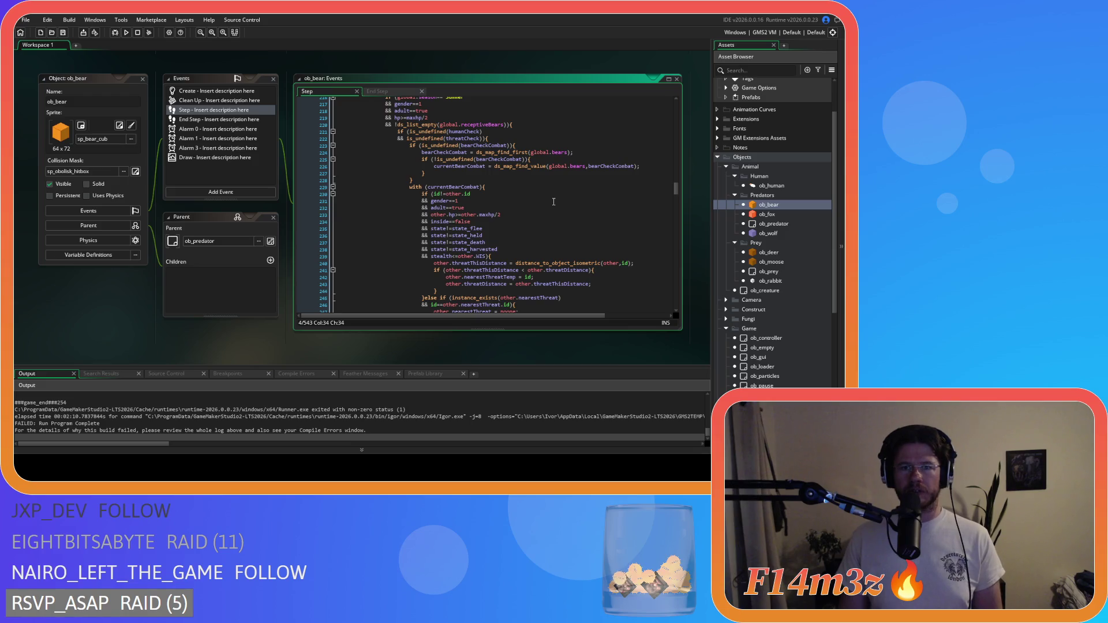
scroll(554, 201, "up", 3)
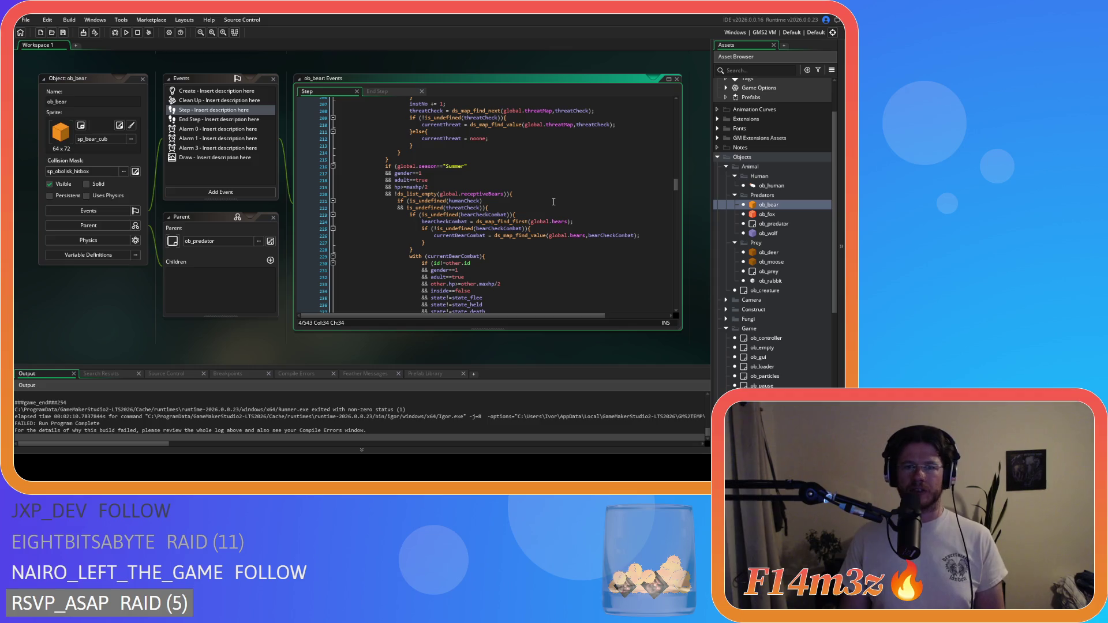
scroll(553, 201, "down", 13)
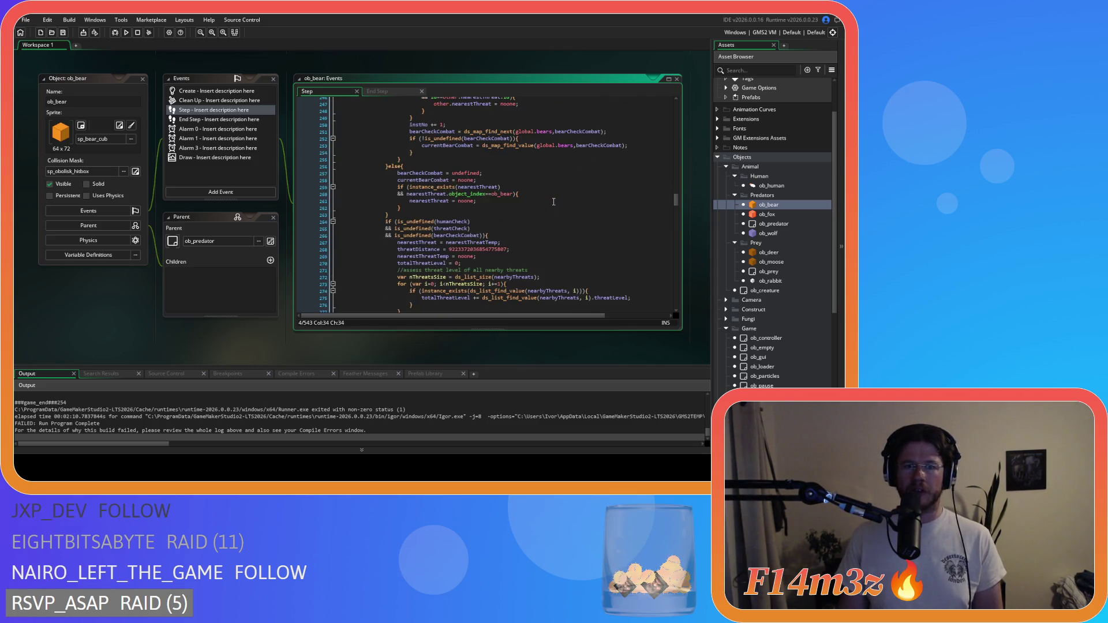
Read the rest of the code, selecting the instNo and tentCheck lines 441–442, then return to the top
scroll(554, 201, "down", 15)
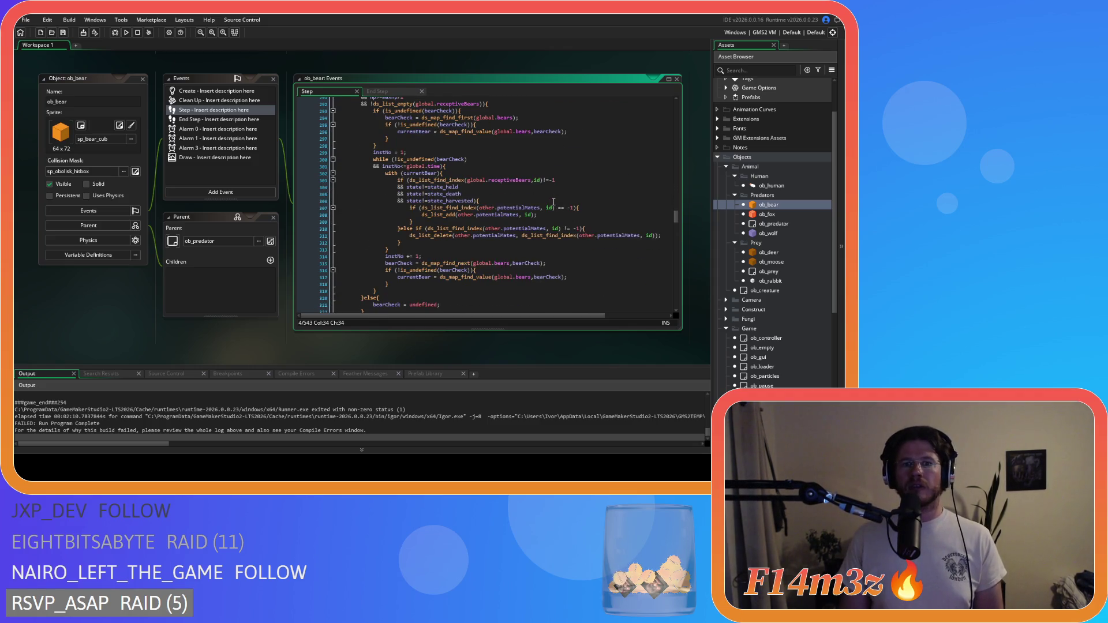
scroll(553, 202, "down", 8)
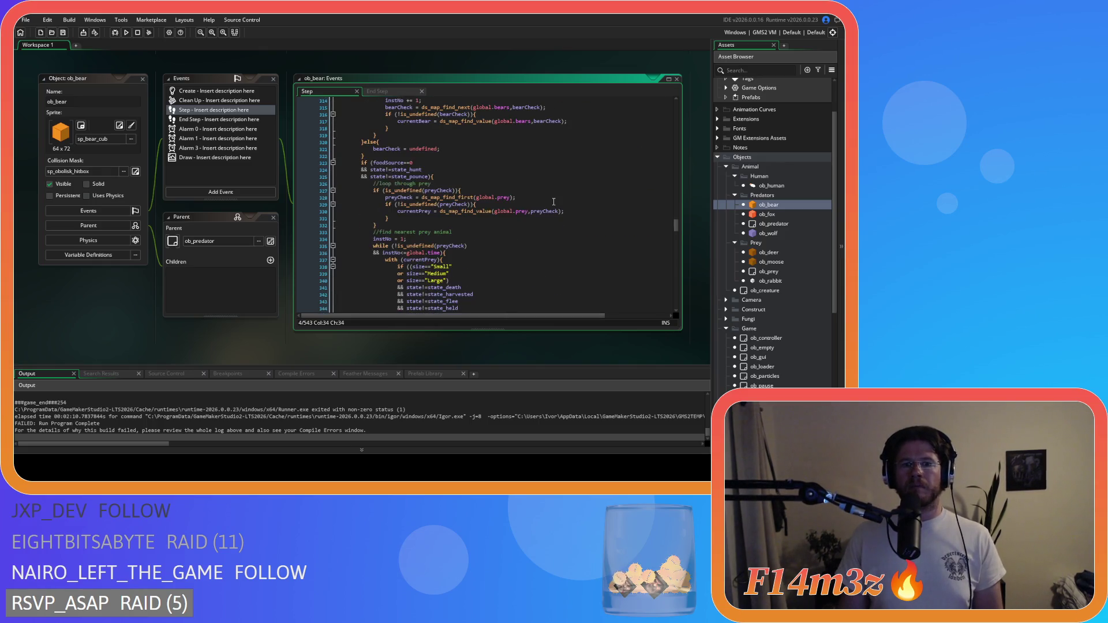
scroll(553, 201, "down", 16)
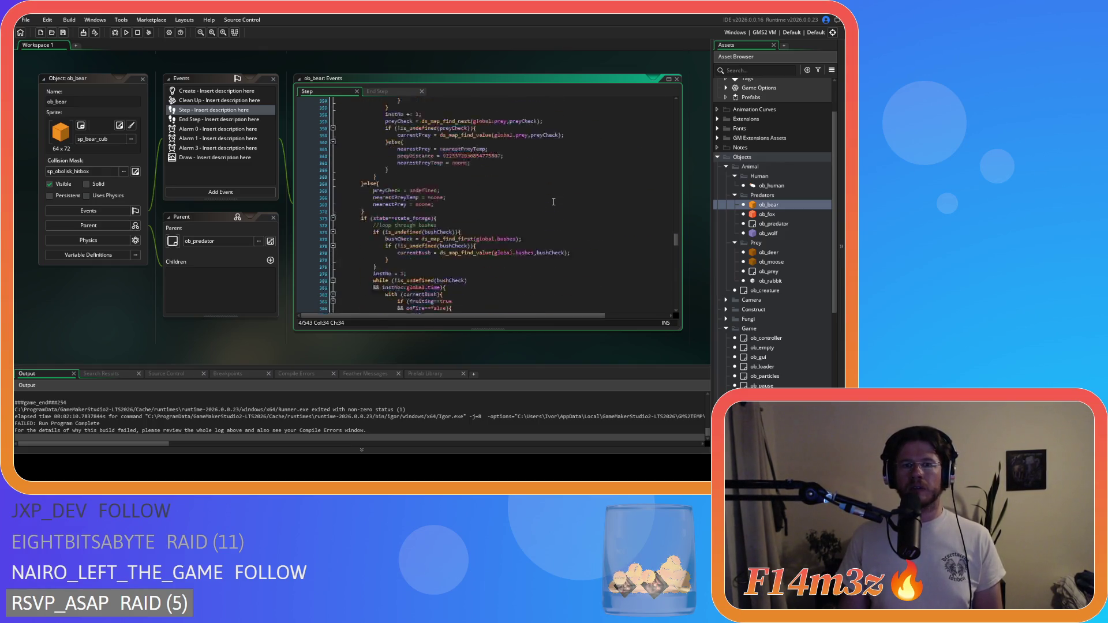
scroll(554, 202, "down", 16)
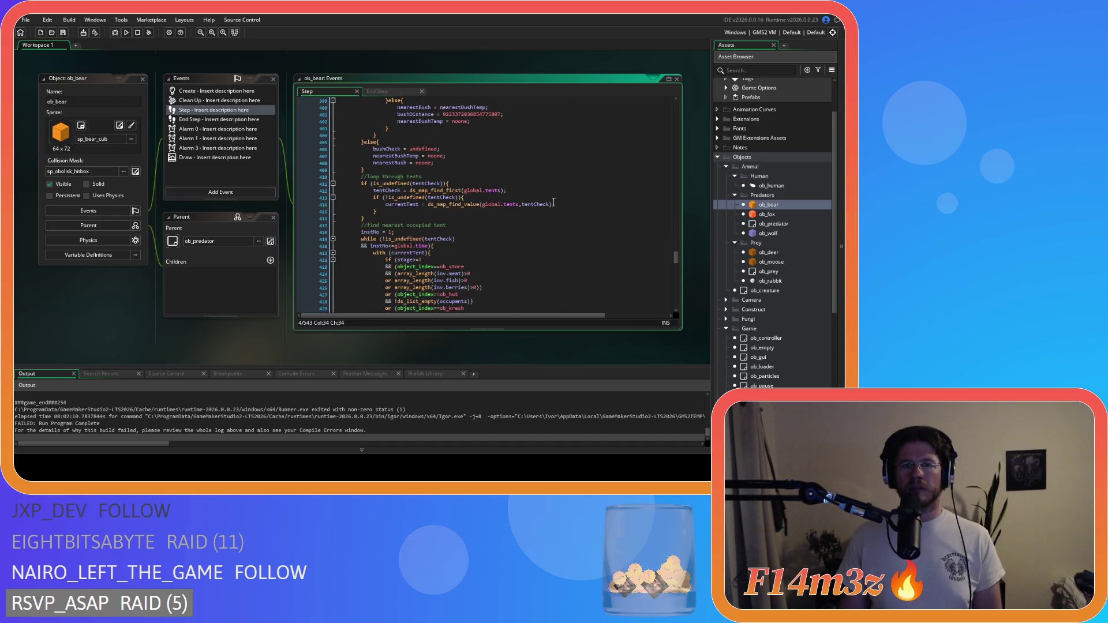
scroll(554, 201, "down", 9)
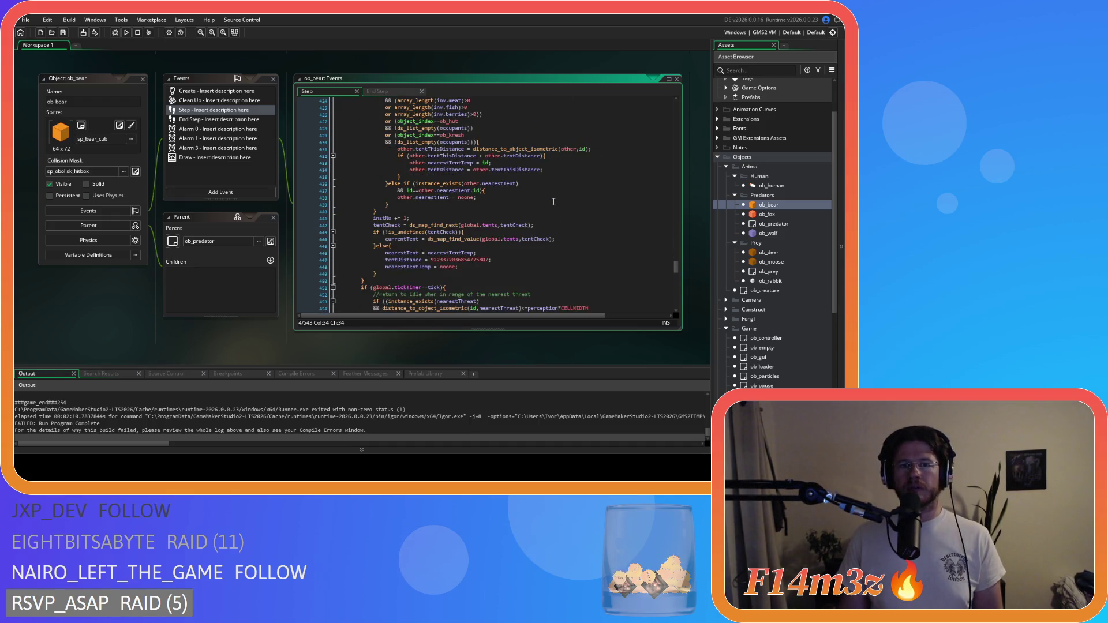
scroll(554, 201, "down", 3)
scroll(554, 201, "up", 9)
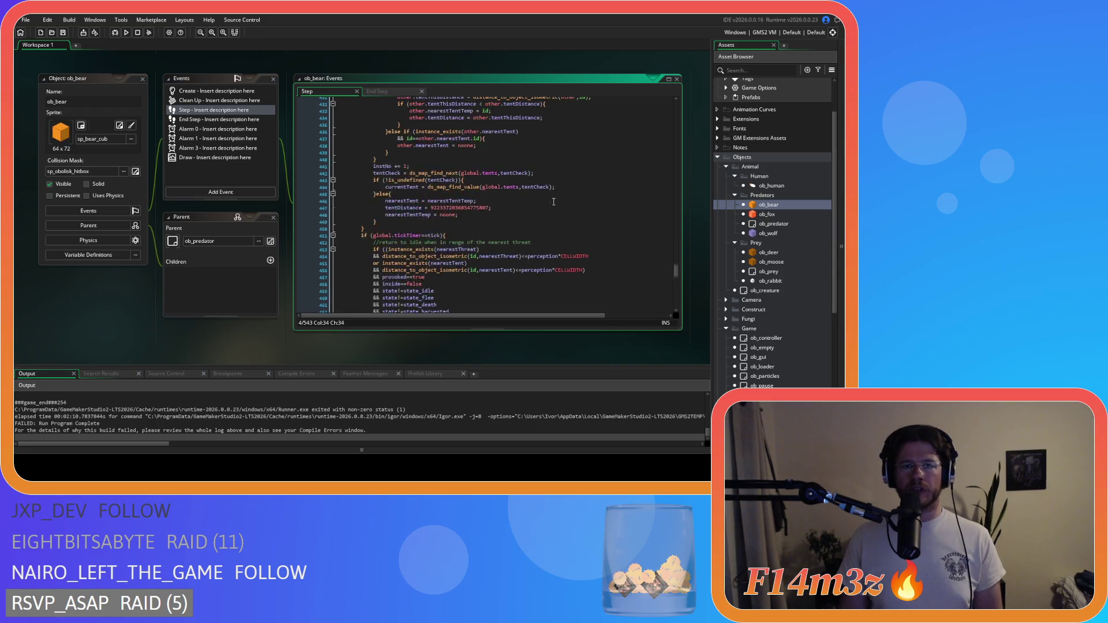
mouse_move(374, 259)
left_mouse_down()
mouse_move(442, 281)
mouse_move(410, 266)
mouse_move(418, 254)
mouse_move(433, 274)
mouse_move(378, 259)
left_mouse_up()
left_click(497, 266)
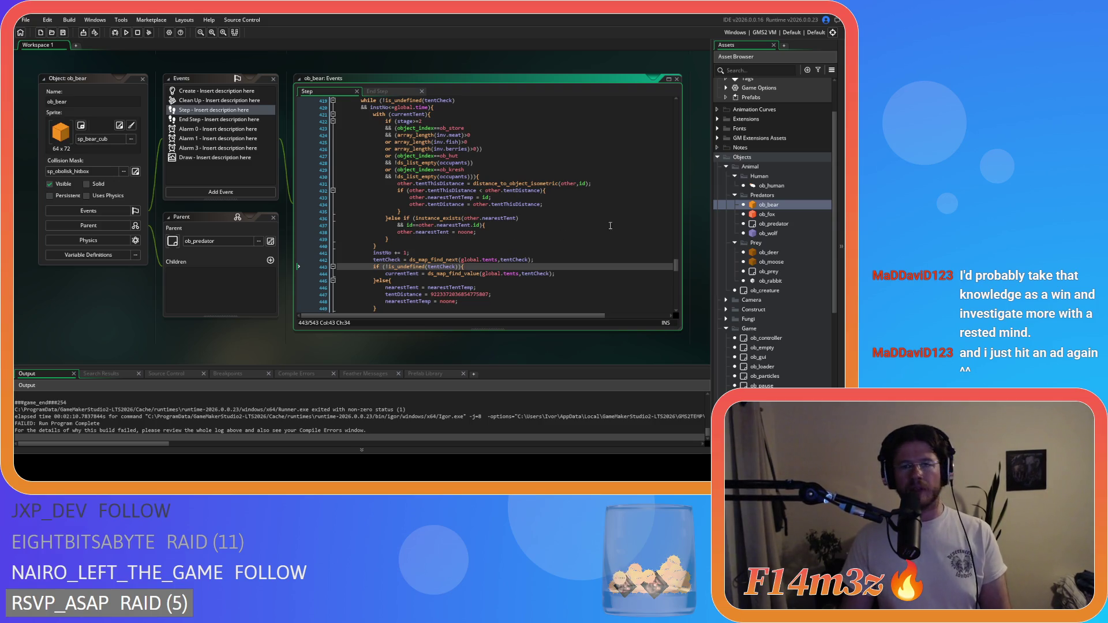
left_click_drag(676, 266, 685, 99)
Close all open editor windows with Windows > Close All
left_click(609, 145)
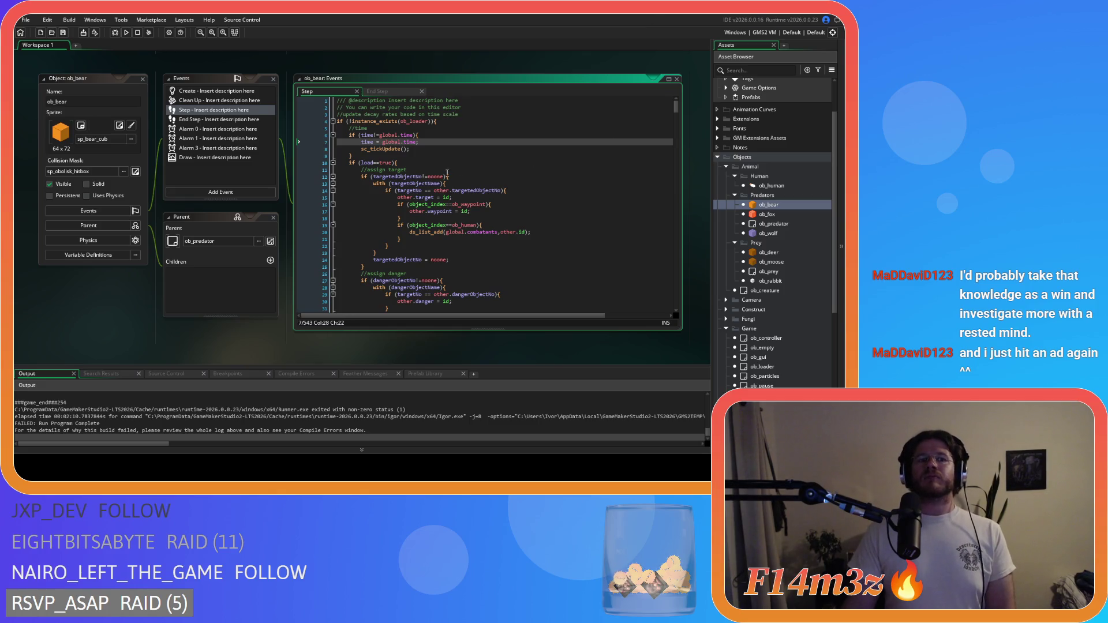
right_click(83, 320)
mouse_move(98, 332)
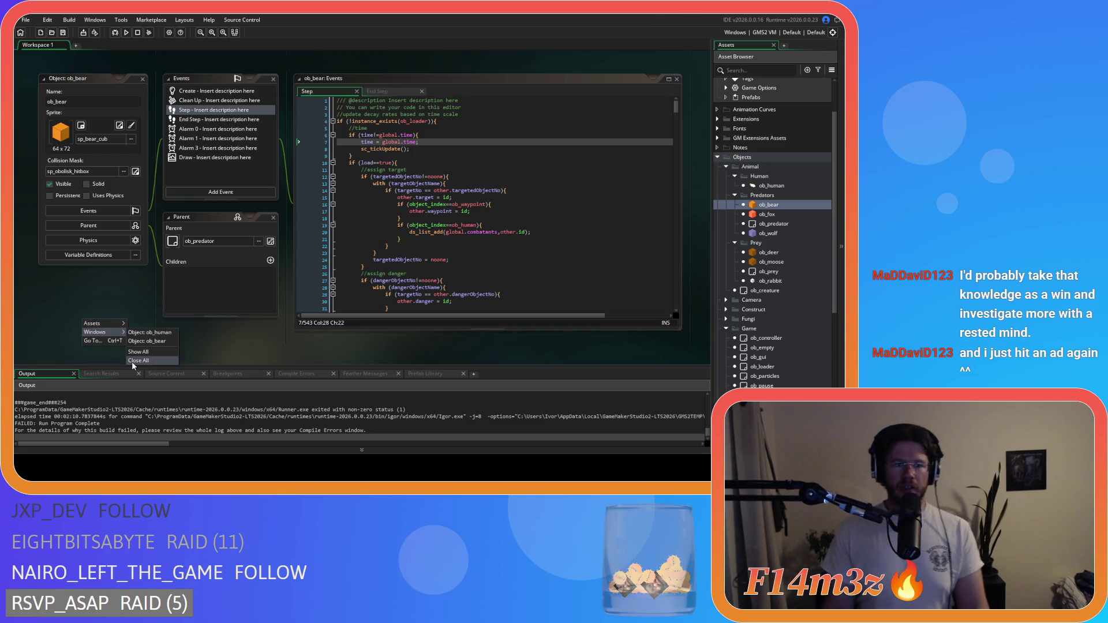
left_click(138, 361)
Collapse the Human, Predators, Animal, Game and Objects folders in the Asset Browser
left_click(735, 176)
left_click(735, 185)
left_click(726, 167)
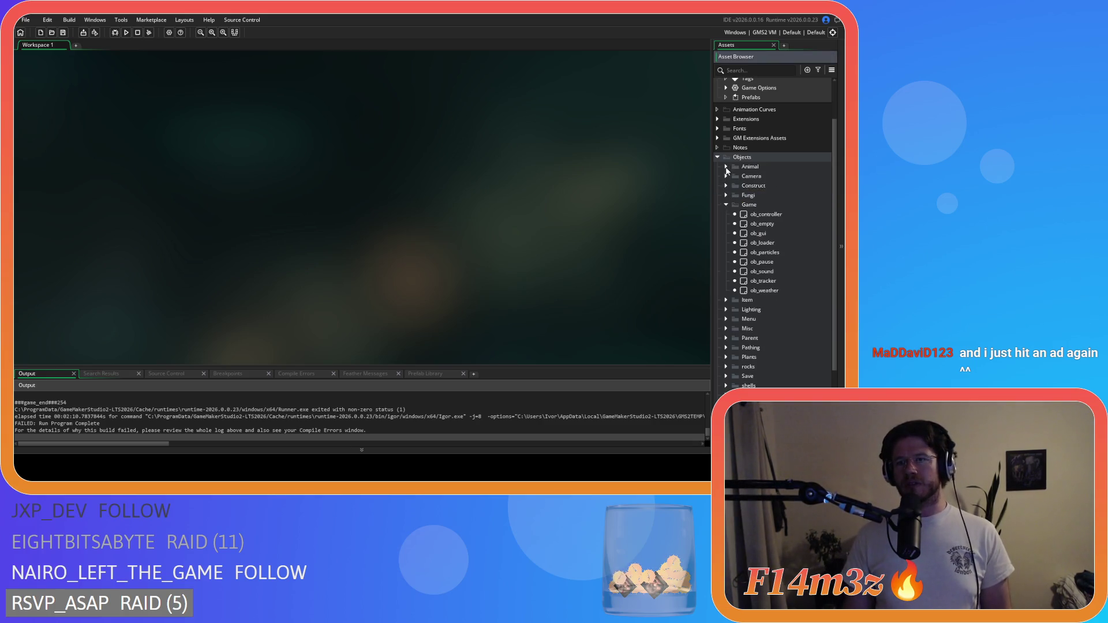
left_click(726, 205)
left_click(718, 157)
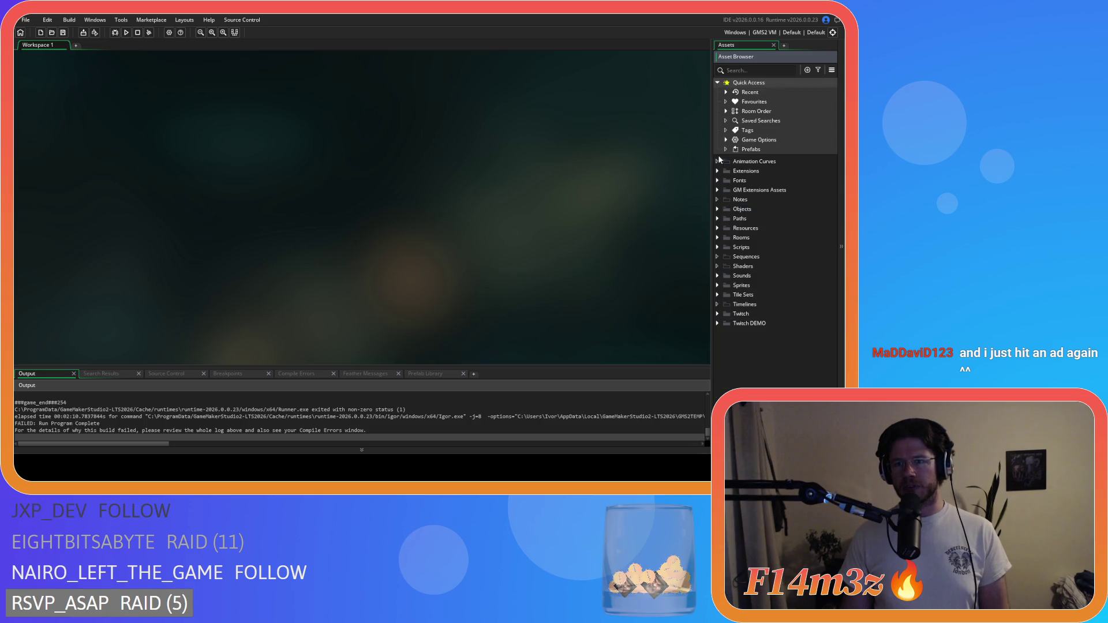